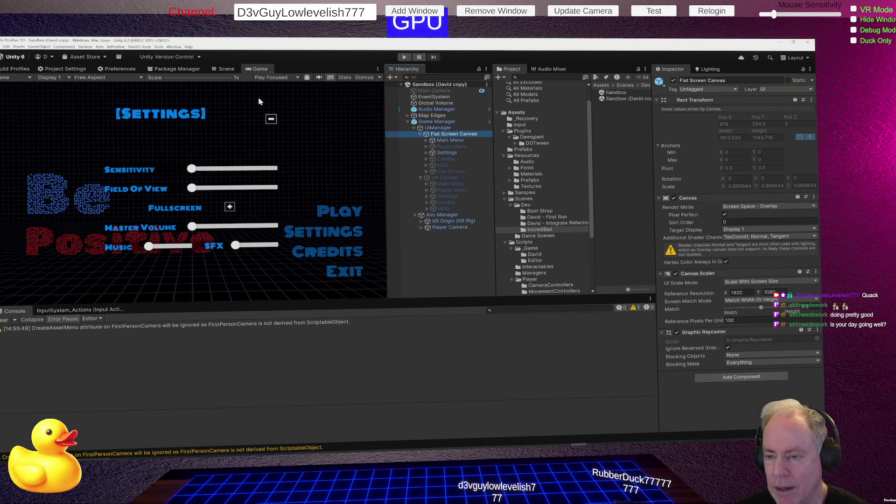
# Step: Select, deselect, then reselect Game Manager so its Transform and Game Manager script show in the Inspector
pyautogui.click(431, 122)
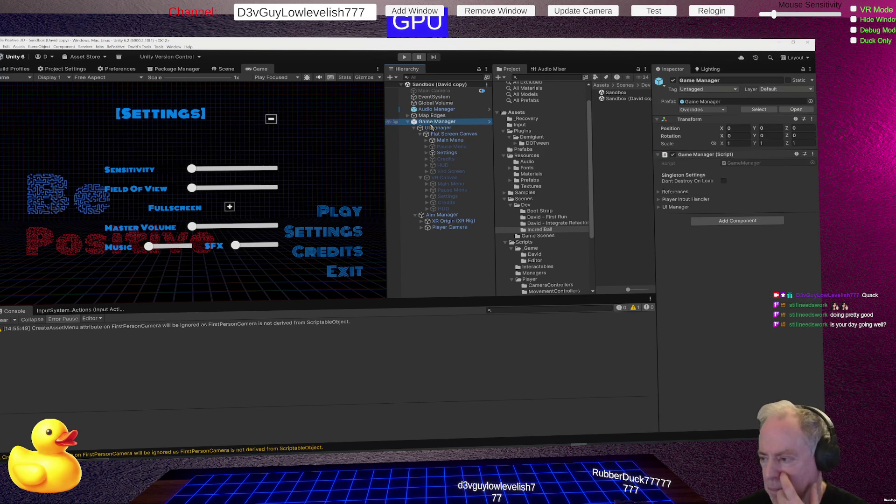
pyautogui.click(445, 275)
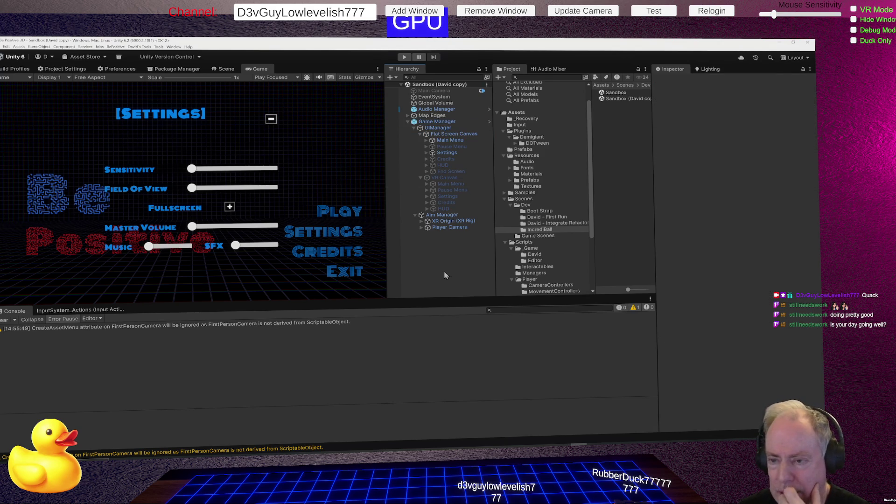
pyautogui.click(436, 123)
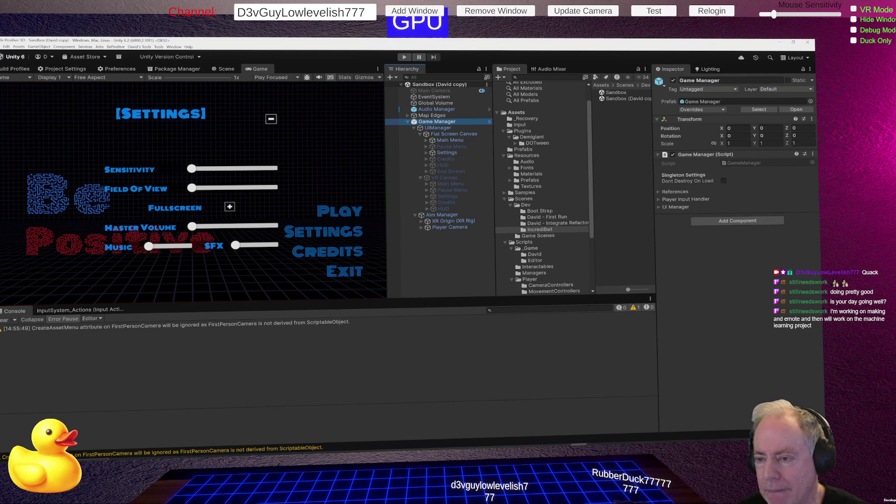
# Step: Select UIManager, then its child Flat Screen Canvas to inspect its Canvas and Canvas Scaler
pyautogui.click(438, 128)
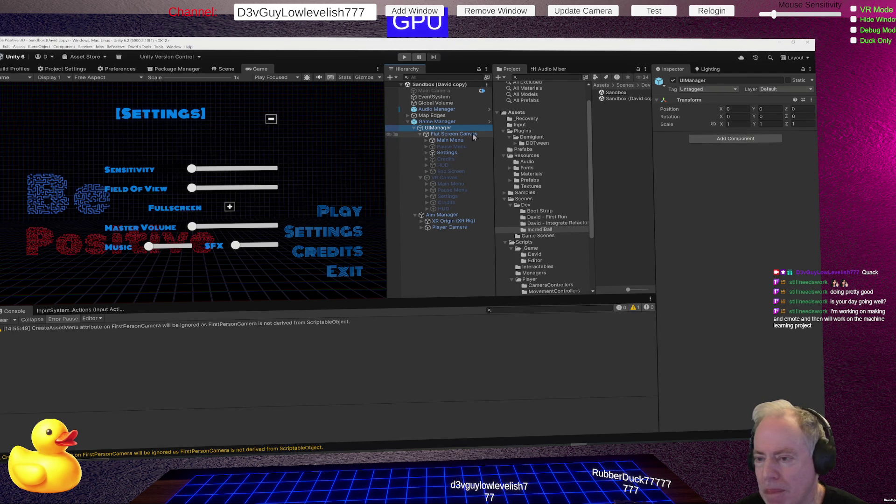
pyautogui.click(453, 134)
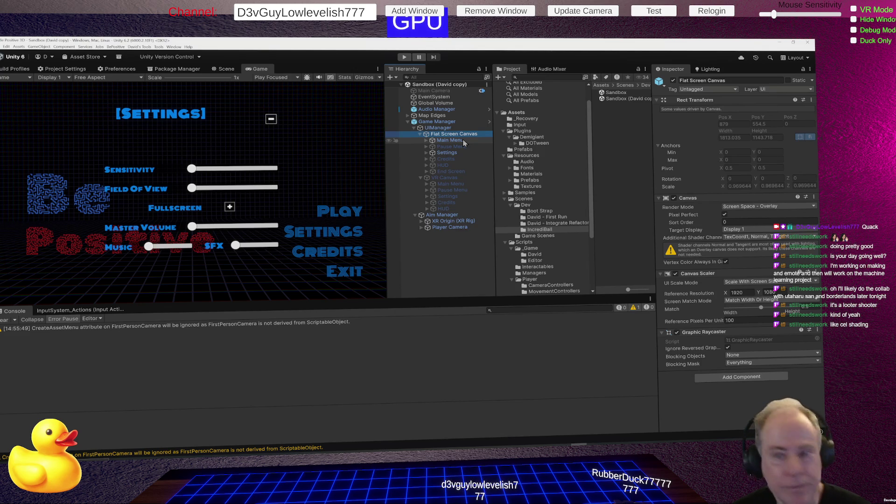
# Step: Switch to Chrome and dismiss the invalid-date alert on the Borderlands 3 age check
pyautogui.hotkey('alt', 'Tab')
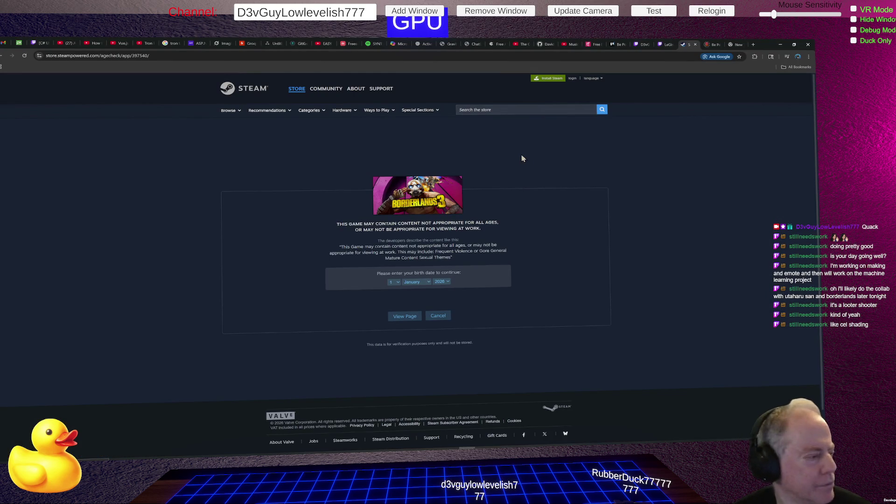
pyautogui.click(406, 316)
pyautogui.click(482, 264)
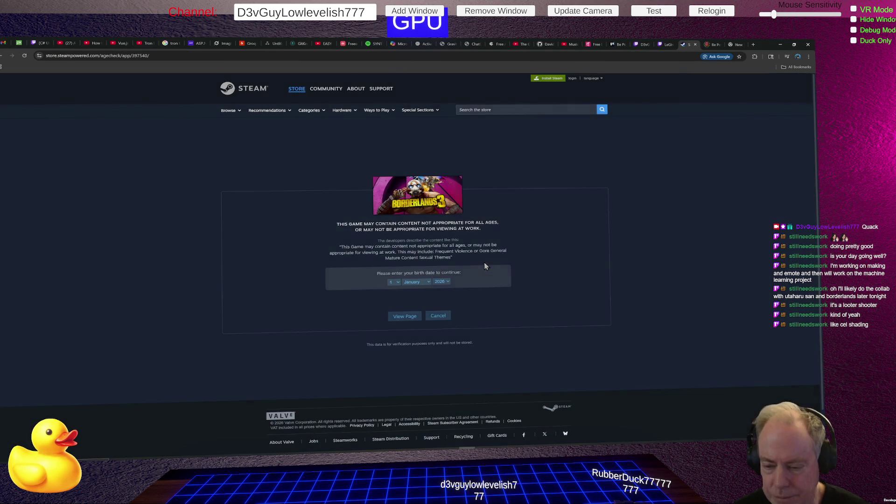
# Step: Pass the age check with birth year 1977, then go back to the Finding Fern page
pyautogui.click(451, 283)
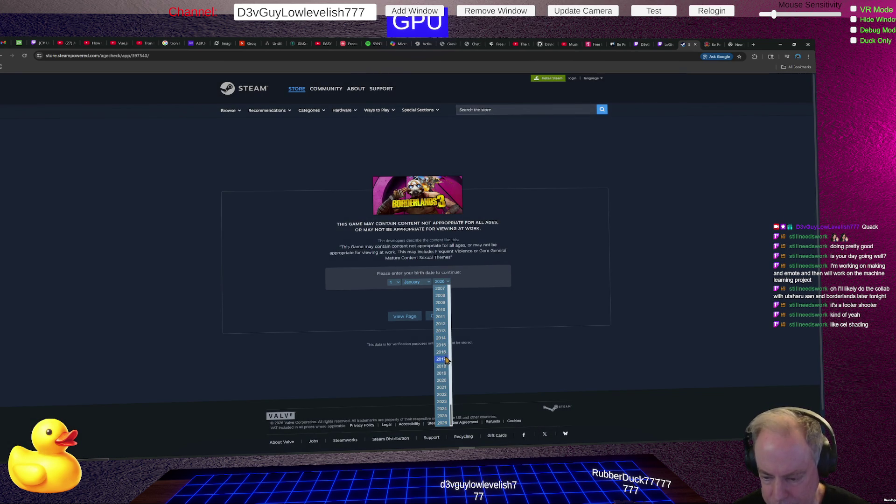
pyautogui.scroll(2, 438, 339)
pyautogui.click(440, 323)
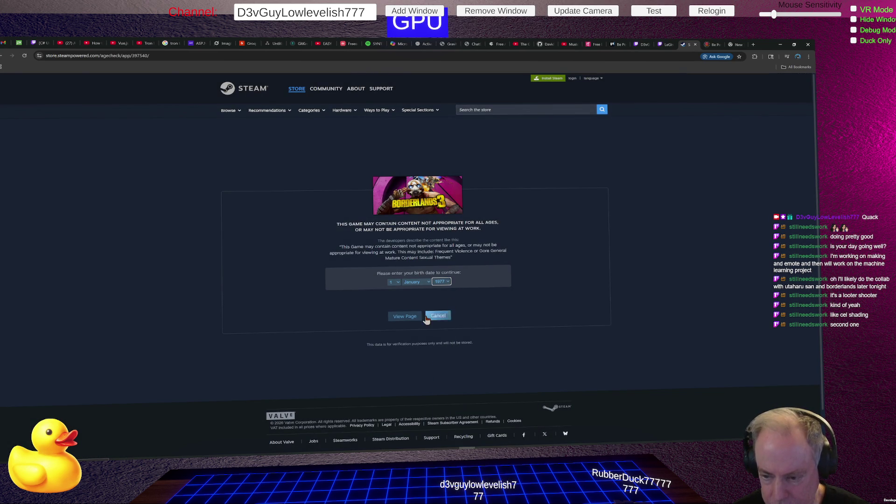
pyautogui.click(401, 319)
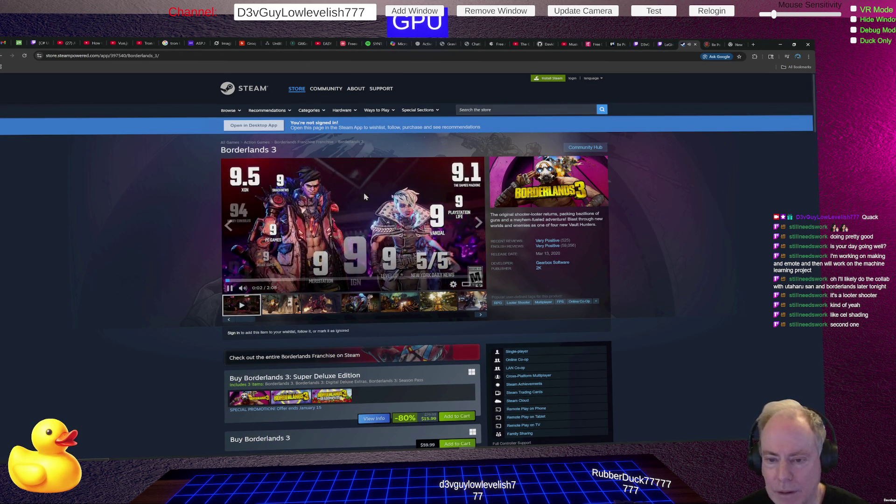
pyautogui.click(25, 55)
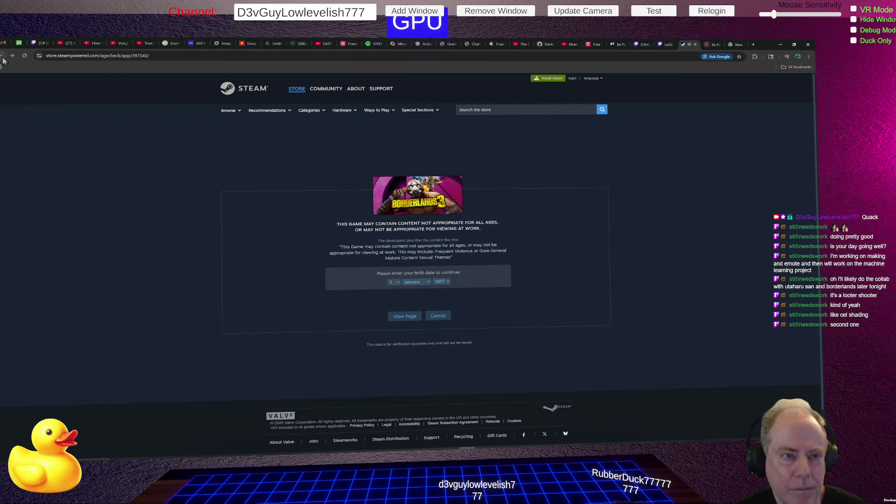
pyautogui.click(2, 55)
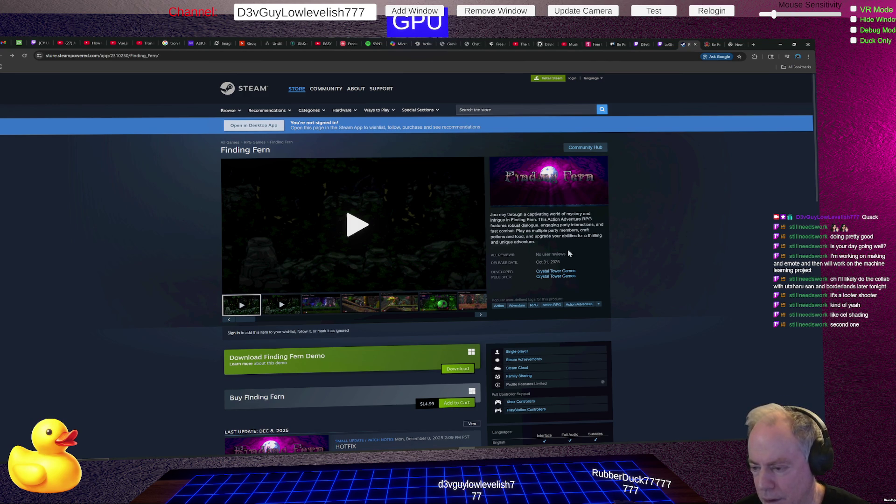
# Step: Search the Steam store for 'boarder' and open the Borderlands 2 result
pyautogui.click(482, 111)
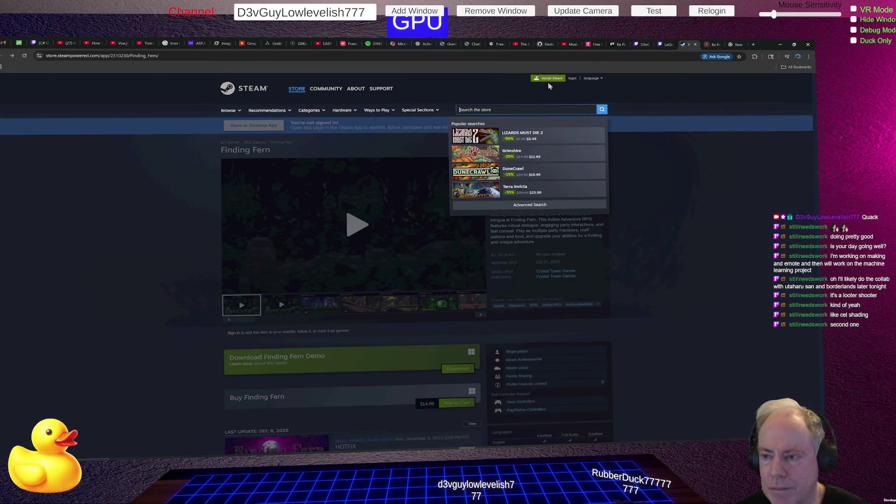
pyautogui.write('boarder')
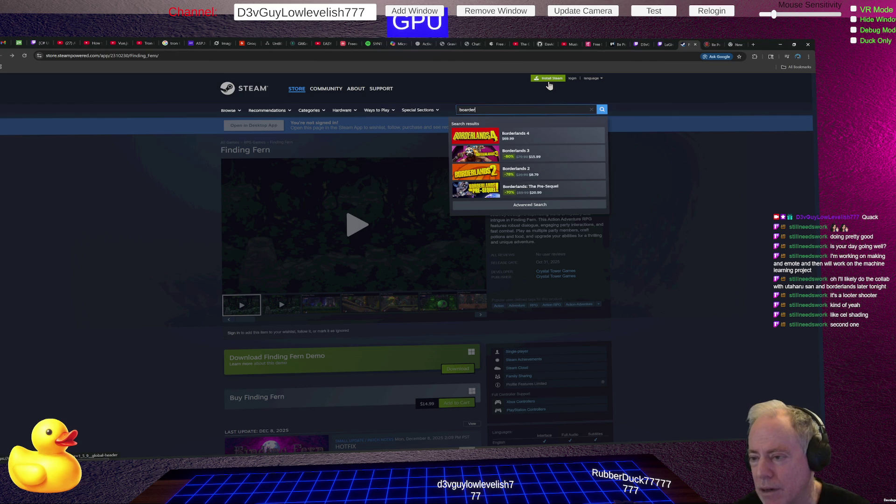
pyautogui.click(488, 173)
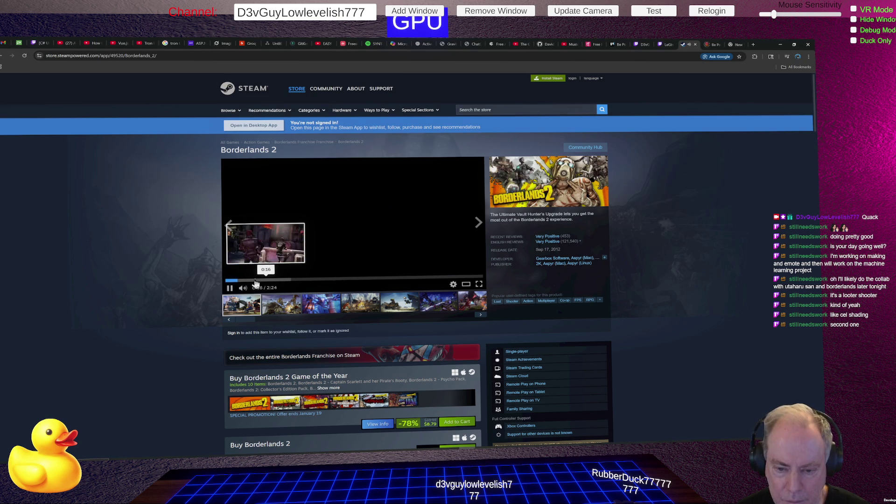
# Step: Jump the Borderlands 2 trailer ahead to about 0:17 and play it full screen
pyautogui.click(255, 280)
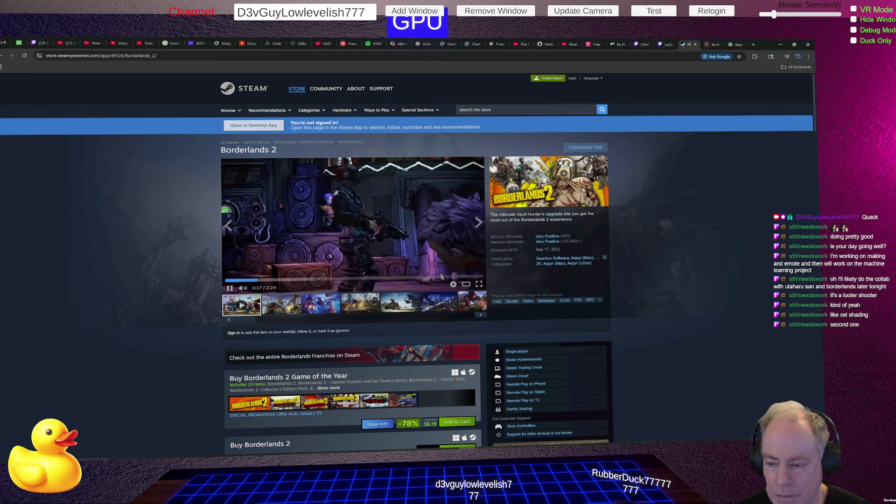
pyautogui.click(479, 284)
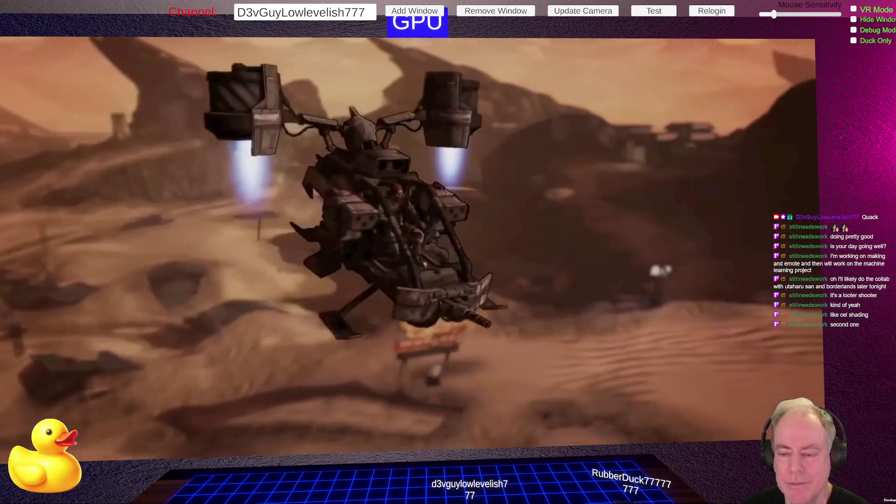
# Step: Watch the fullscreen trailer, then exit full screen with Esc around 1:17
pyautogui.moveTo(664, 250)
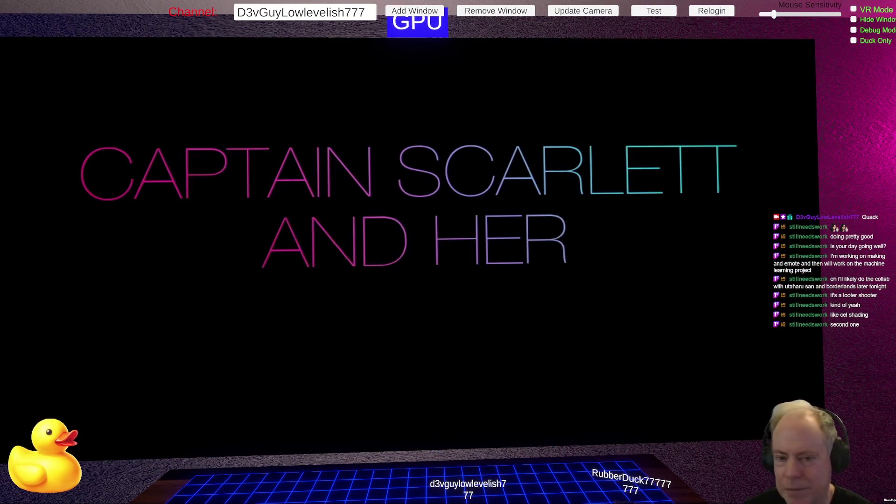
pyautogui.moveTo(721, 303)
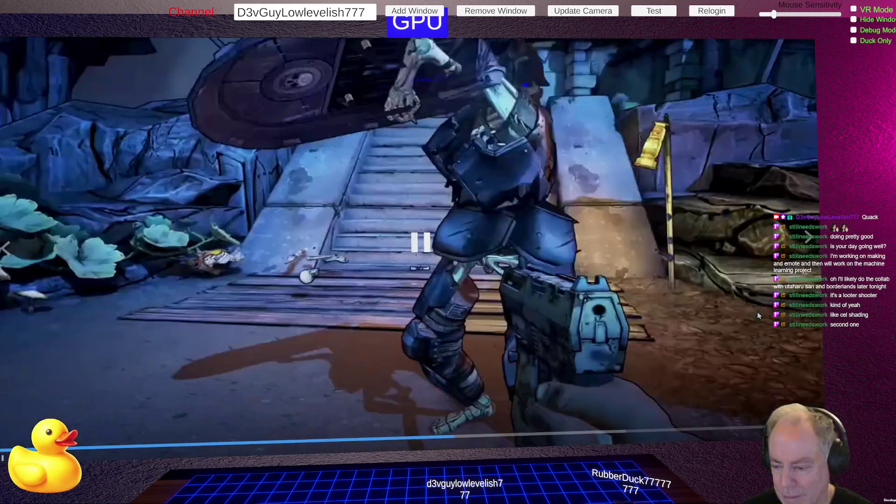
pyautogui.press('Escape')
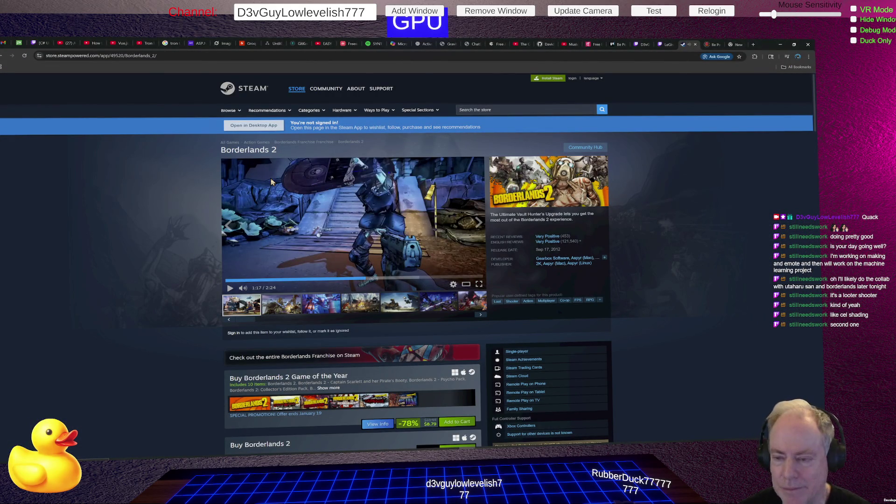
# Step: Switch from Chrome back to the Unity Editor window with Alt+Tab
pyautogui.hotkey('alt', 'Tab')
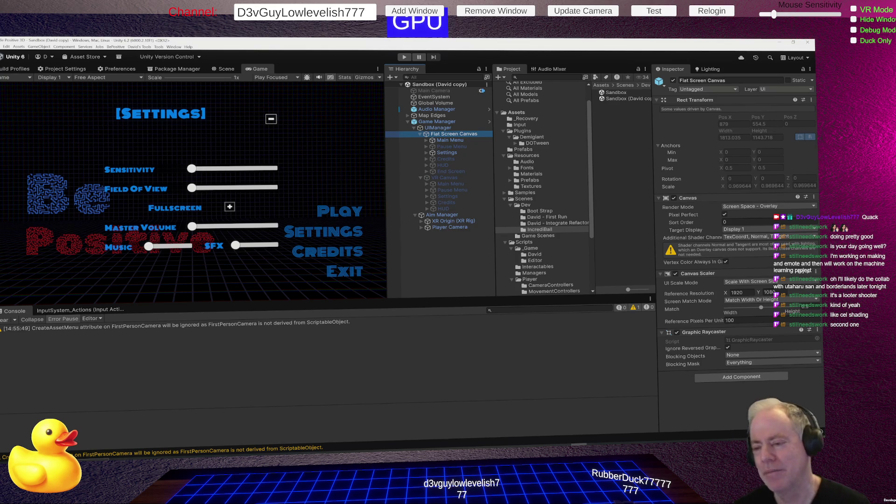
# Step: Deselect the Flat Screen Canvas by clicking empty space in the Hierarchy
pyautogui.click(466, 275)
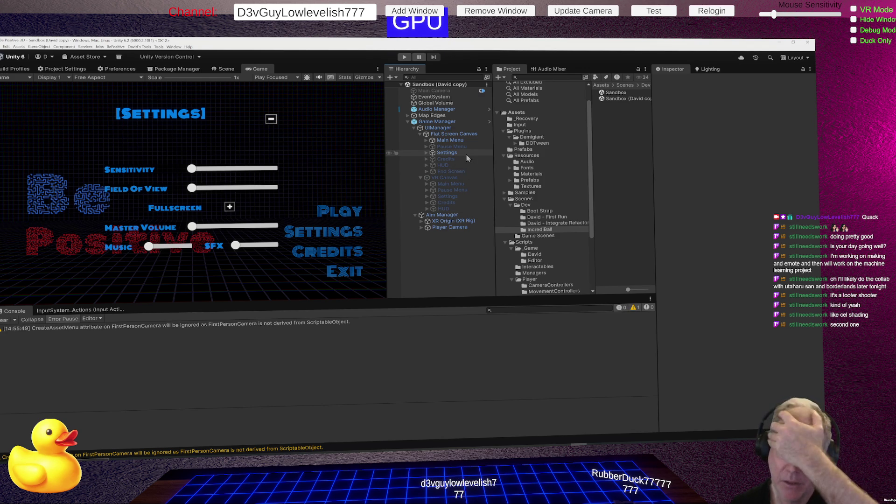
# Step: Click through Game Manager, UIManager, Flat Screen Canvas and Main Menu in the Hierarchy
pyautogui.click(444, 122)
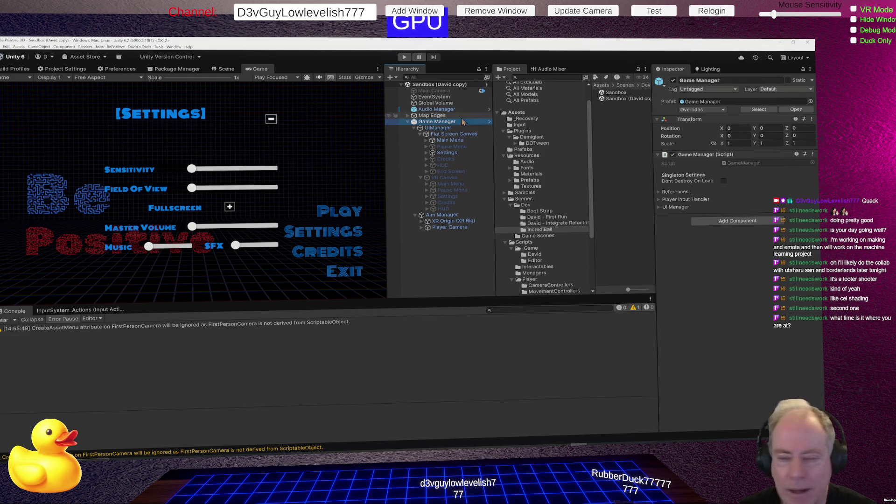
pyautogui.click(438, 128)
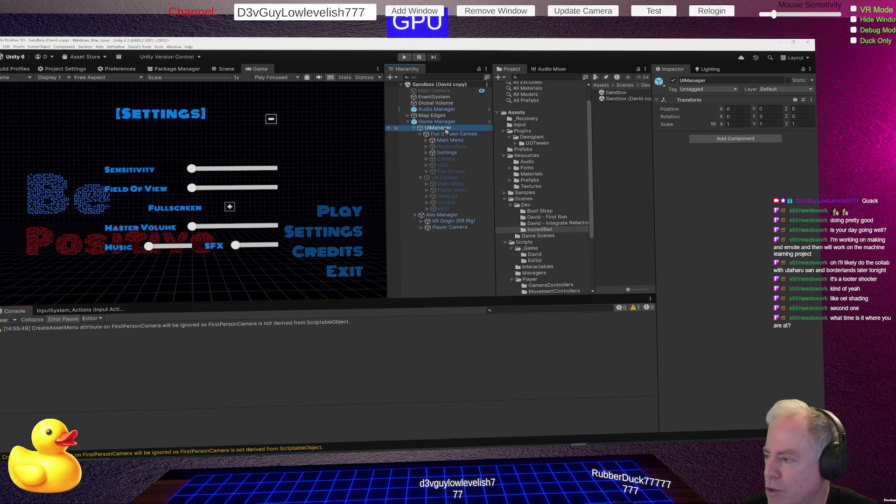
pyautogui.click(459, 135)
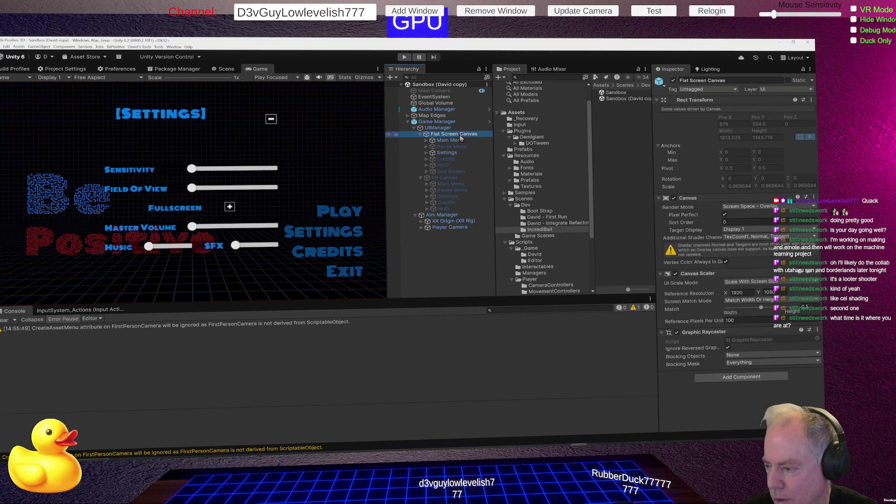
pyautogui.click(450, 141)
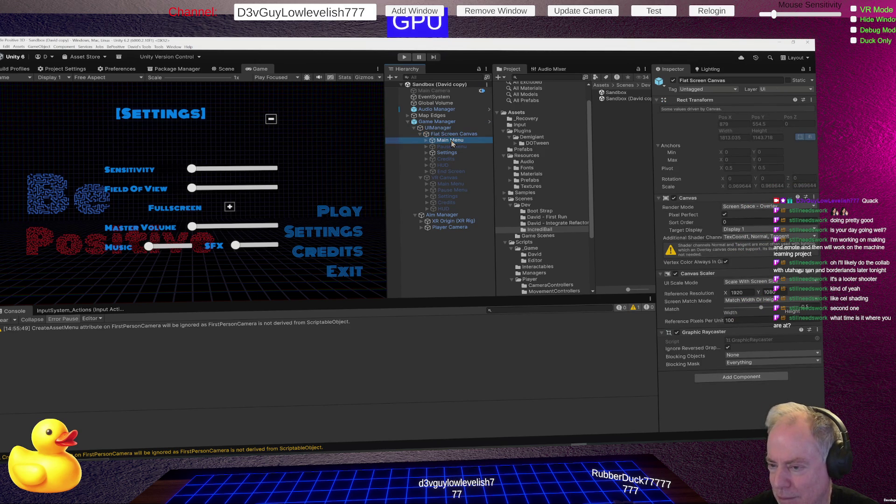
pyautogui.click(439, 129)
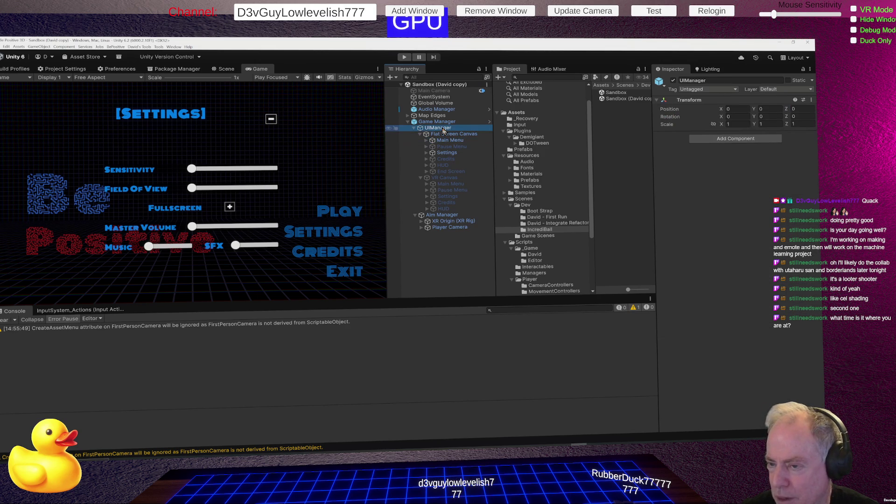
# Step: Reselect Game Manager, expand its Ui Manager settings, and ping the GameManager script in Scripts/_Game
pyautogui.click(446, 122)
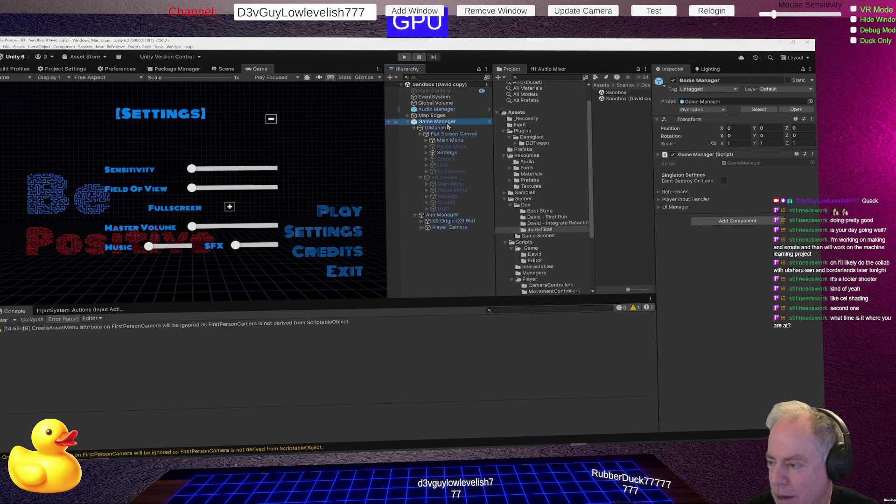
pyautogui.click(659, 208)
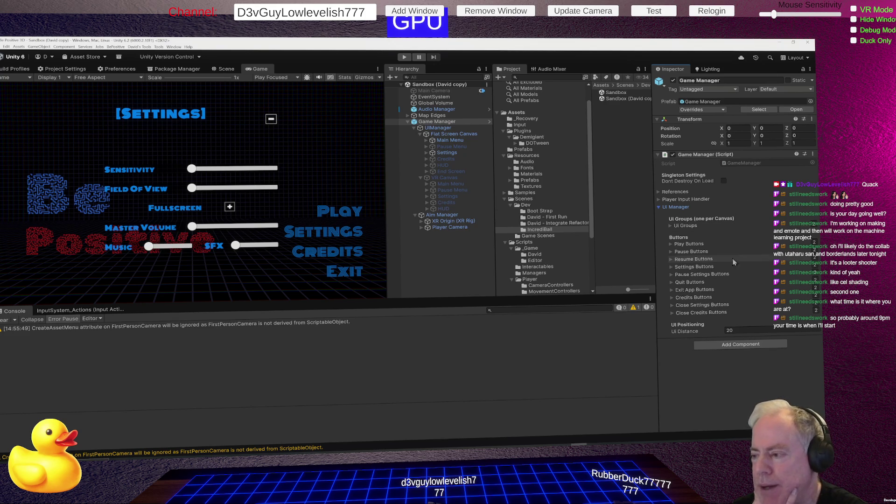
pyautogui.click(737, 163)
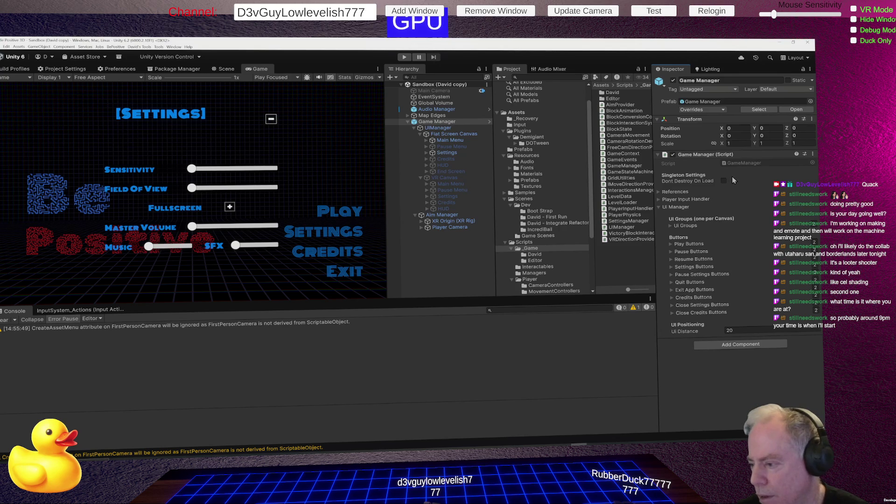
# Step: Fold the Ui Manager section of the Game Manager component closed
pyautogui.click(660, 208)
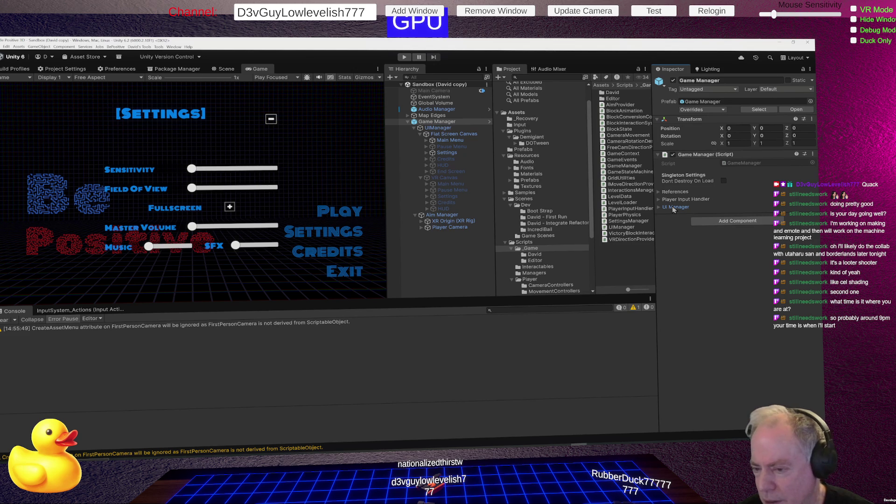
# Step: Review the serialized fields in GameManager.cs, then ping the GameManager script from Unity's Inspector
pyautogui.hotkey('alt', 'Tab')
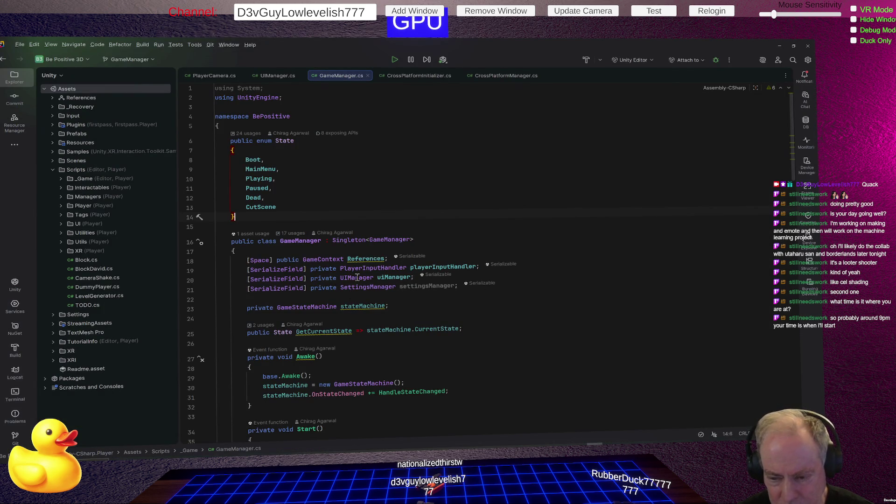
pyautogui.moveTo(364, 277)
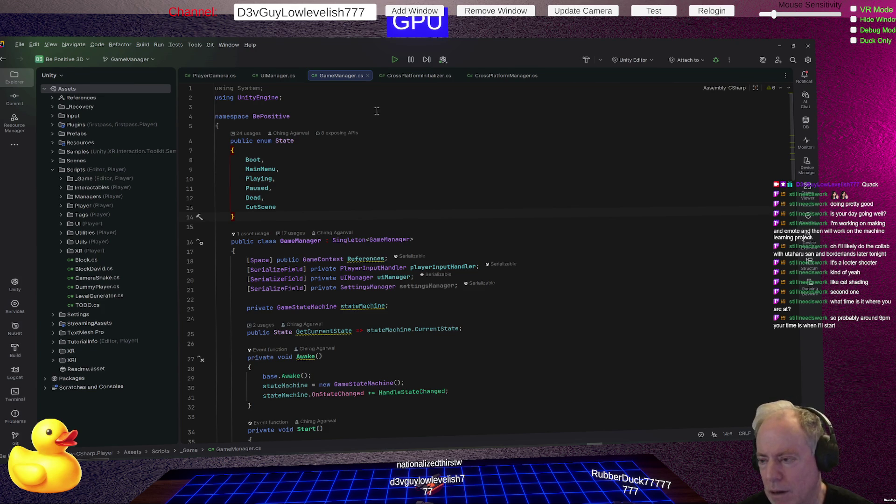
pyautogui.hotkey('alt', 'Tab')
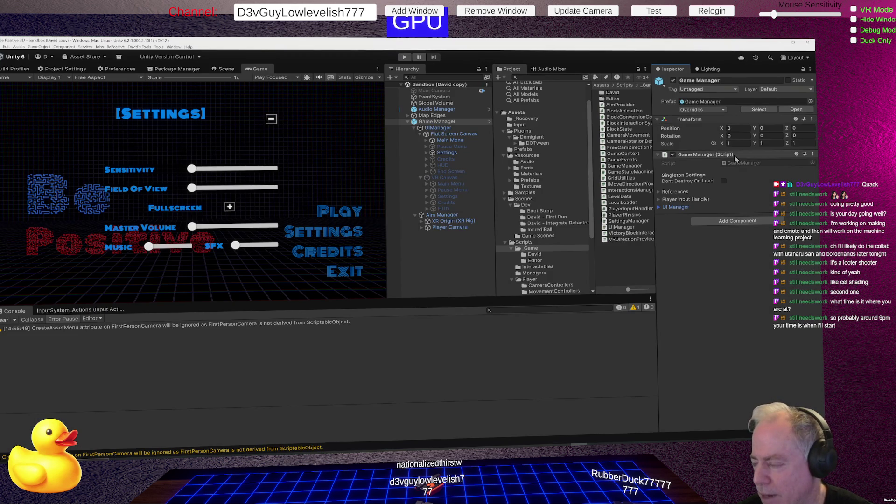
pyautogui.click(748, 165)
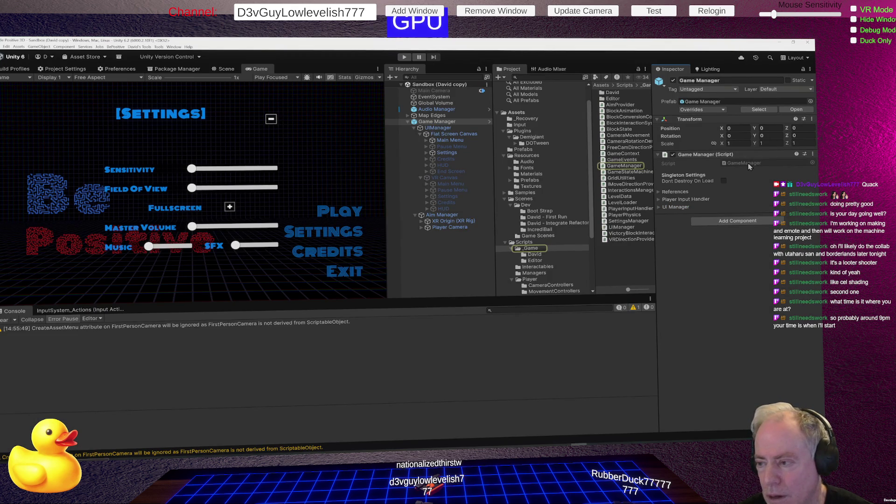
pyautogui.doubleClick(748, 164)
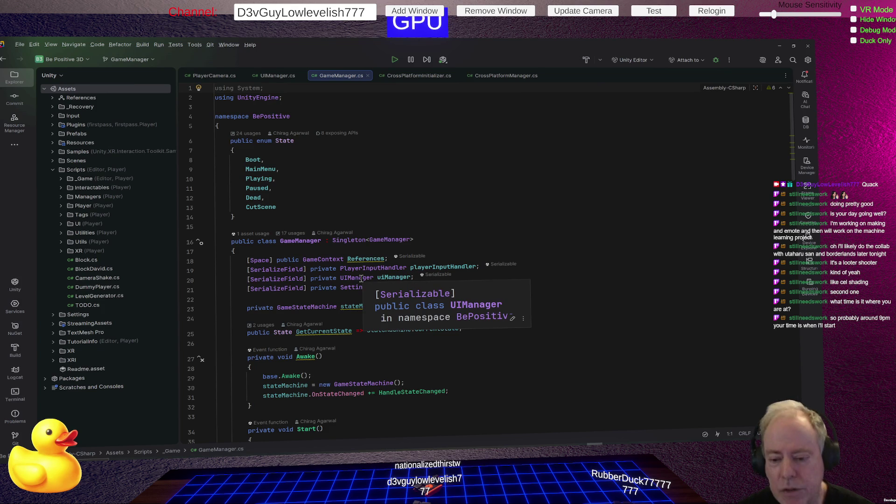
pyautogui.click(394, 277)
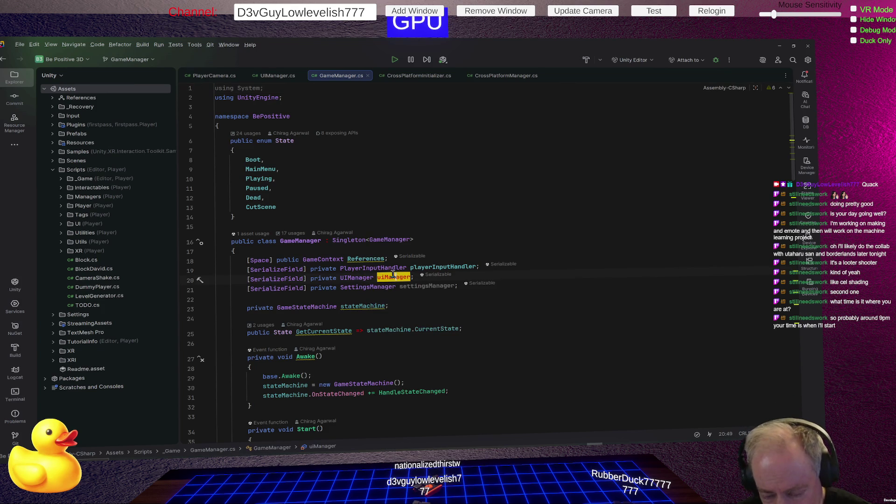
pyautogui.scroll(-5, 541, 267)
pyautogui.scroll(-3, 541, 267)
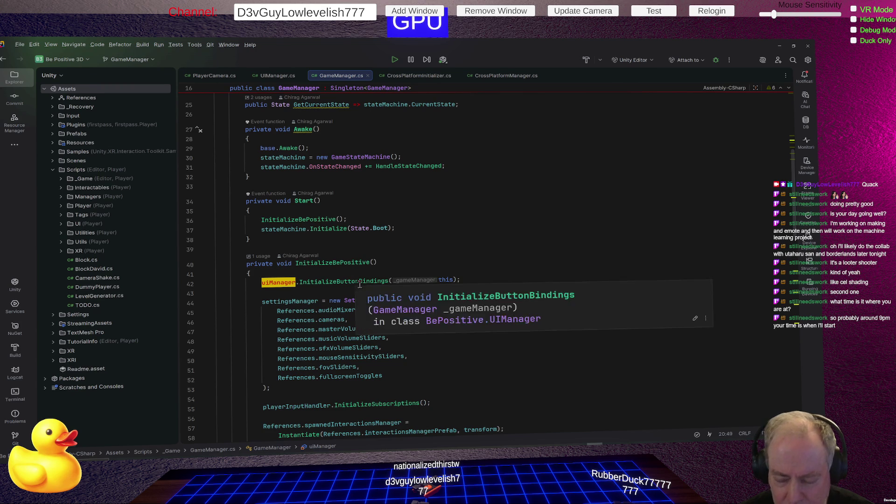
pyautogui.scroll(-10, 446, 275)
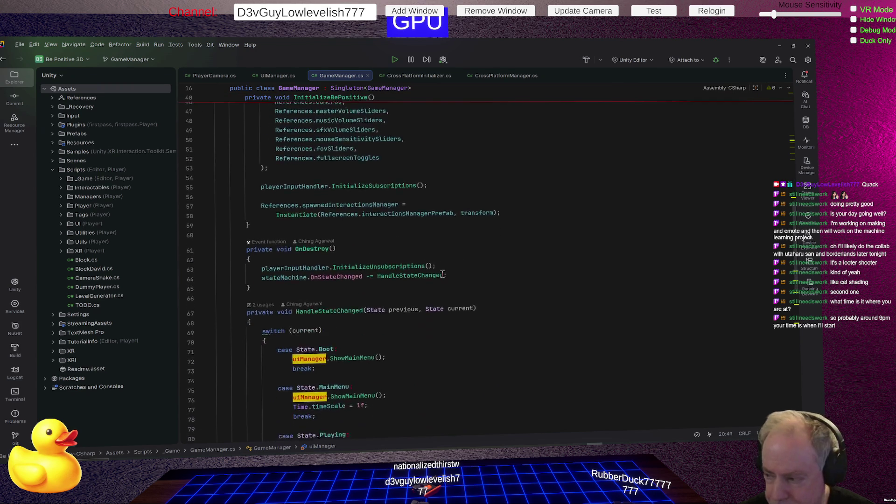
pyautogui.scroll(-15, 446, 275)
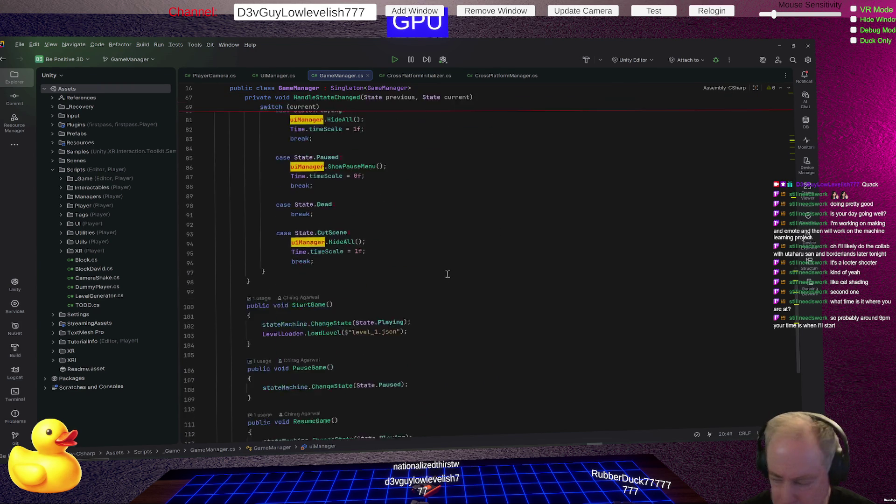
pyautogui.scroll(4, 447, 273)
pyautogui.hotkey('alt', 'Tab')
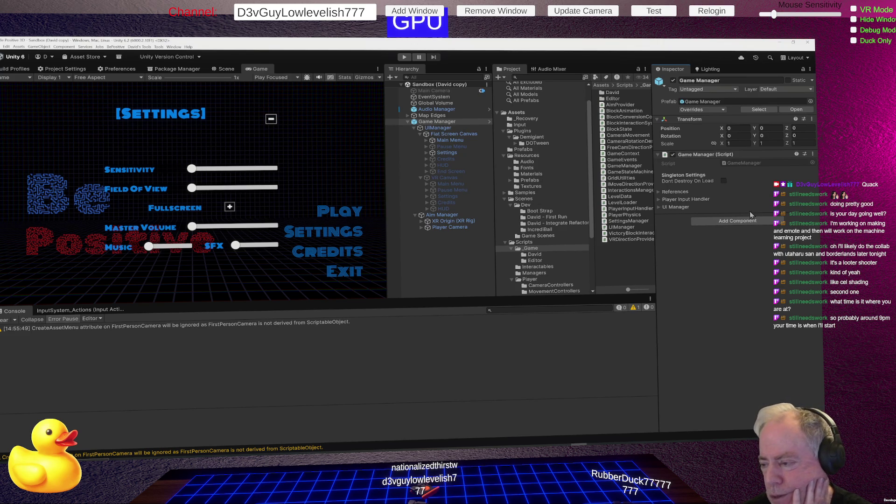
# Step: Expand UI Manager, then highlight the SerializeField, UIManager and uiManager occurrences in GameManager.cs
pyautogui.click(680, 210)
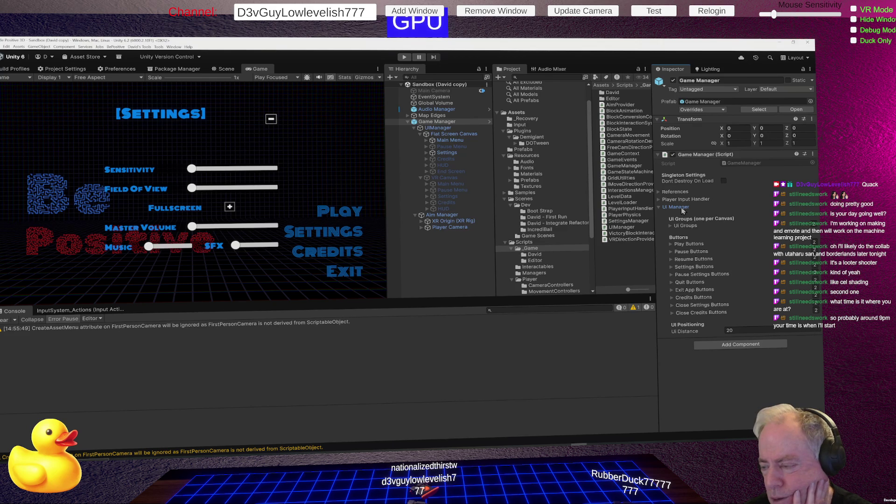
pyautogui.hotkey('alt', 'Tab')
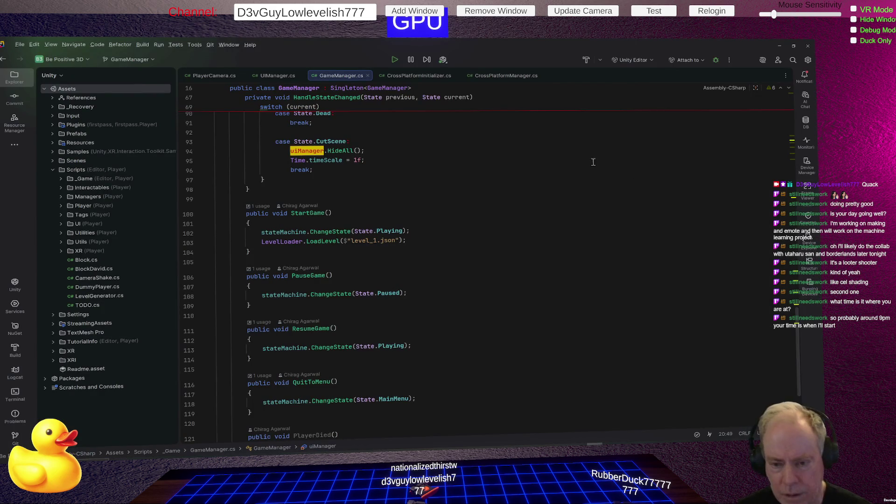
pyautogui.scroll(8, 470, 204)
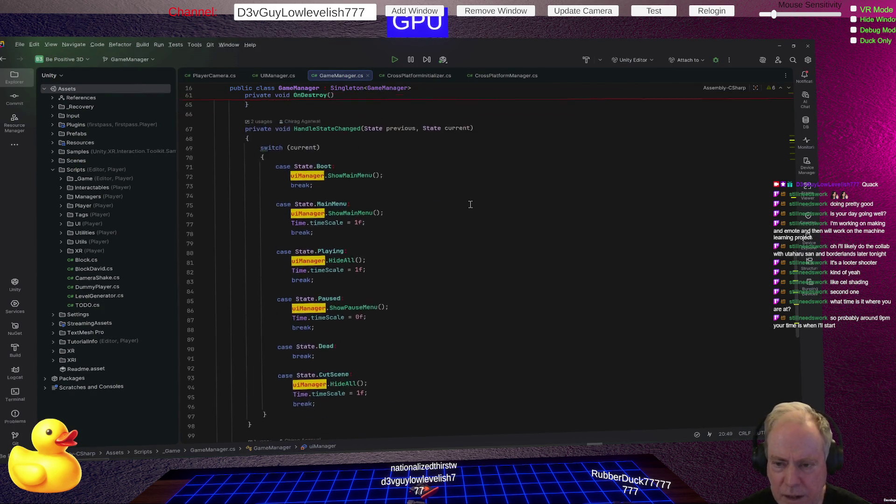
pyautogui.scroll(20, 472, 198)
pyautogui.click(494, 267)
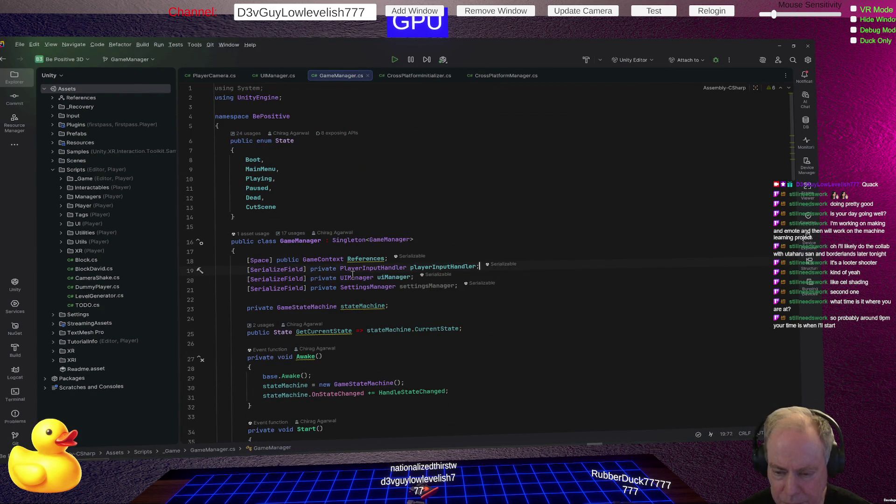
pyautogui.click(269, 279)
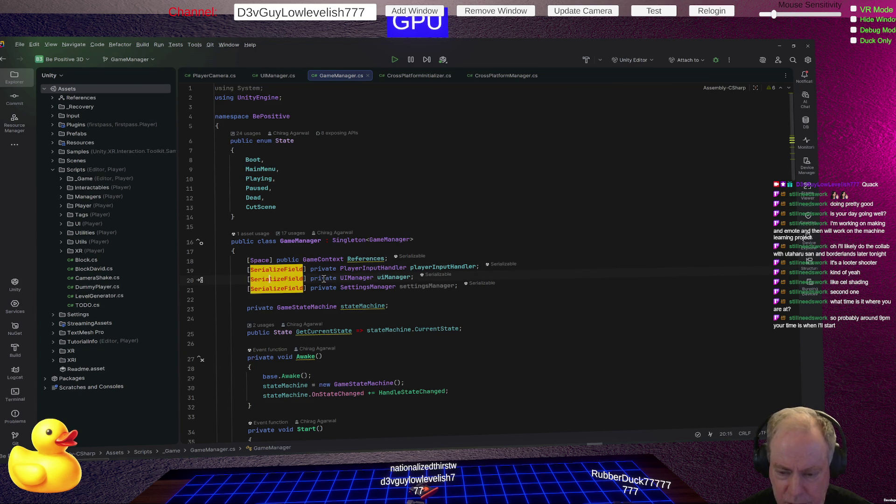
pyautogui.click(362, 278)
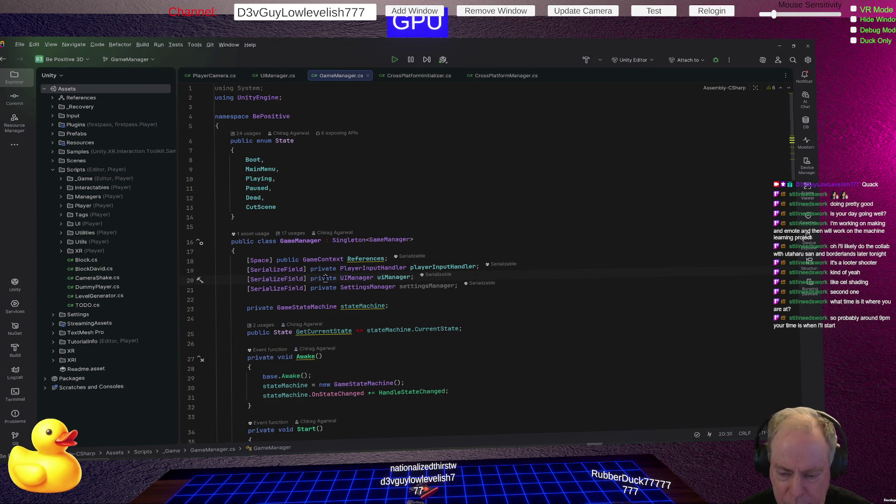
pyautogui.click(400, 277)
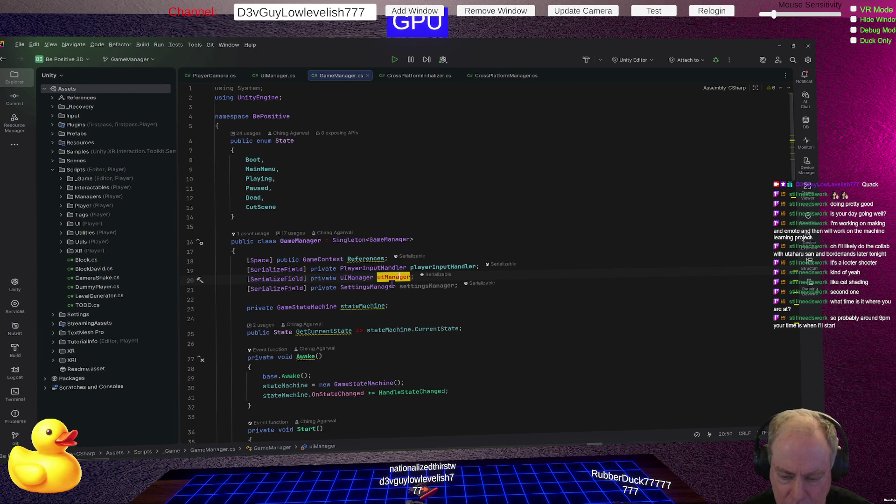
pyautogui.hotkey('alt', 'Tab')
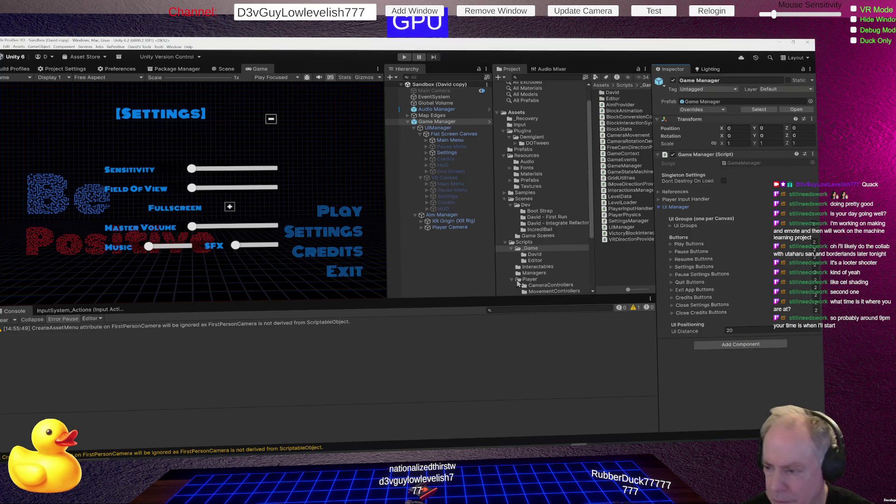
# Step: Collapse UI Manager and ping the GameManager script in the Scripts/_Game folder
pyautogui.click(658, 208)
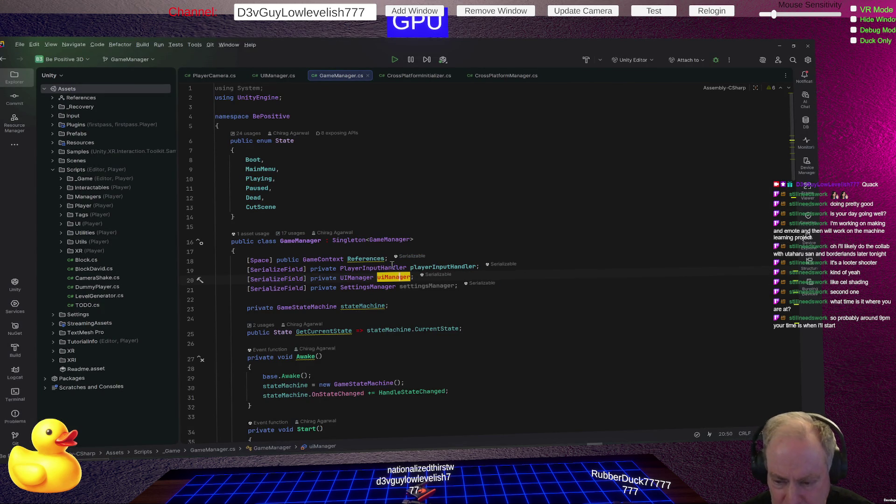
pyautogui.hotkey('alt', 'Tab')
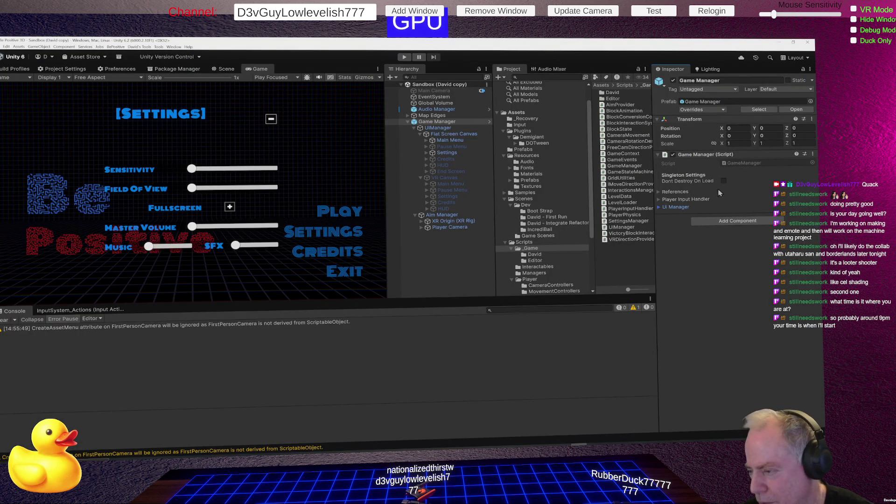
pyautogui.hotkey('alt', 'Tab')
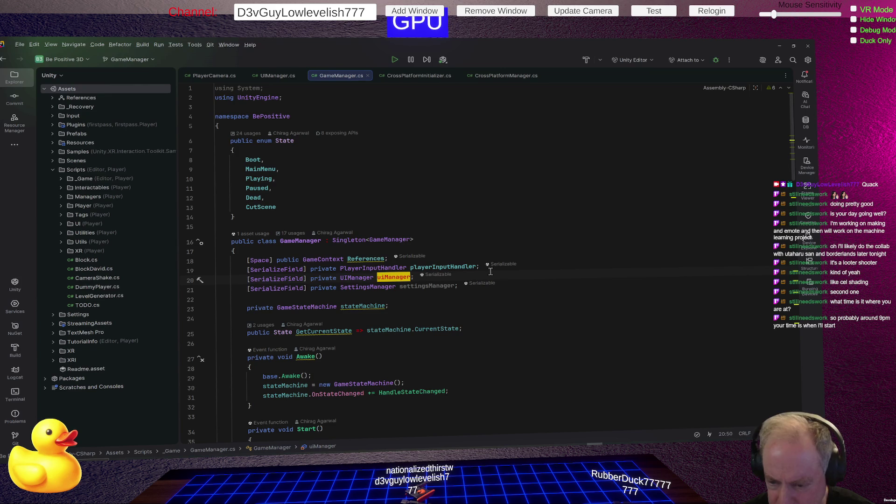
pyautogui.hotkey('alt', 'Tab')
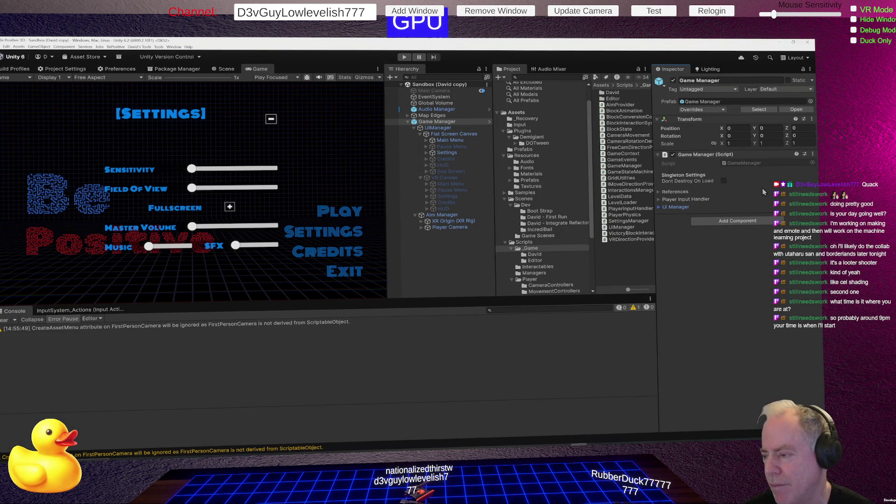
pyautogui.click(742, 163)
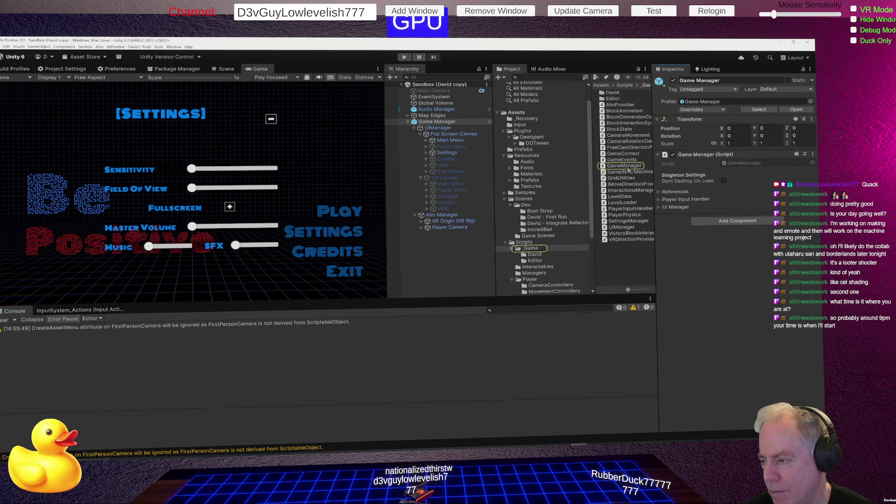
# Step: Open GameManager.cs, select Game Manager, expand its UI Manager fields, then view the script in Rider
pyautogui.doubleClick(628, 170)
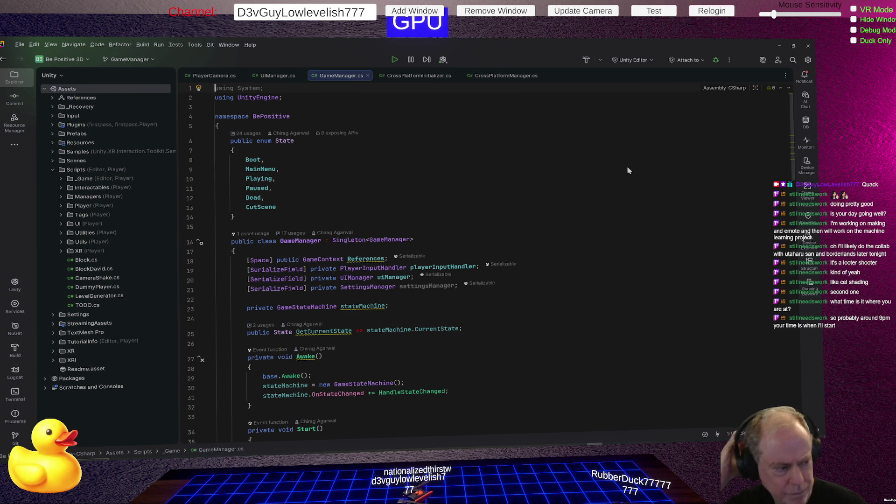
pyautogui.hotkey('alt', 'Tab')
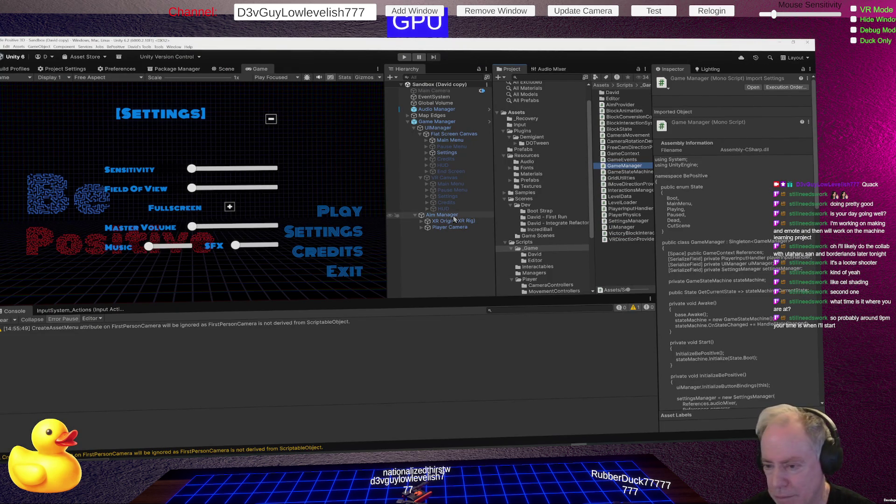
pyautogui.click(438, 122)
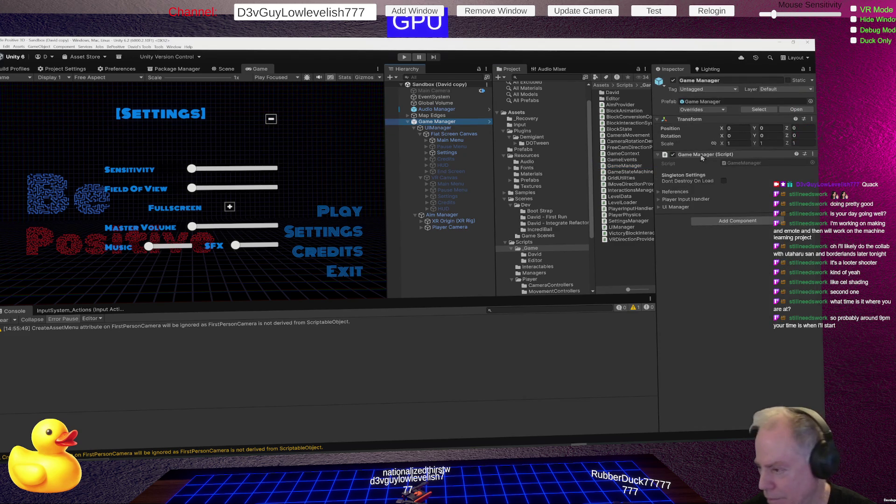
pyautogui.click(678, 207)
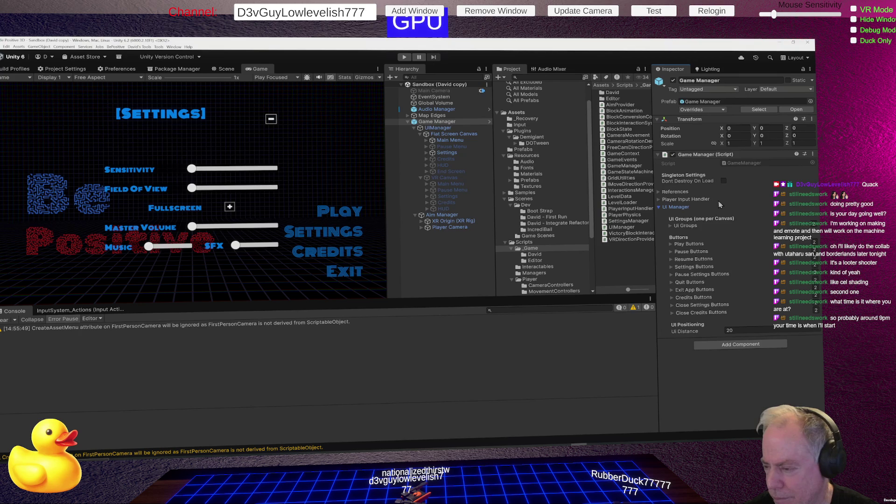
pyautogui.hotkey('alt', 'Tab')
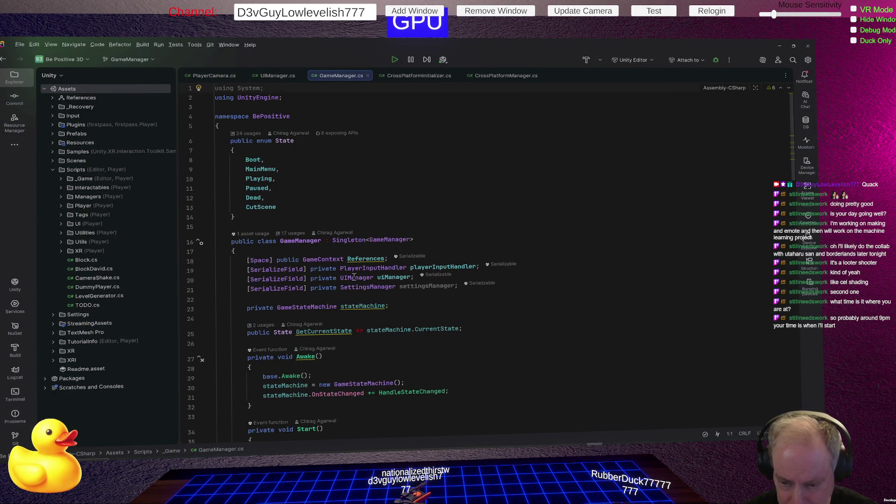
# Step: Find usages of the UIManager type declared on line 20
pyautogui.moveTo(387, 277)
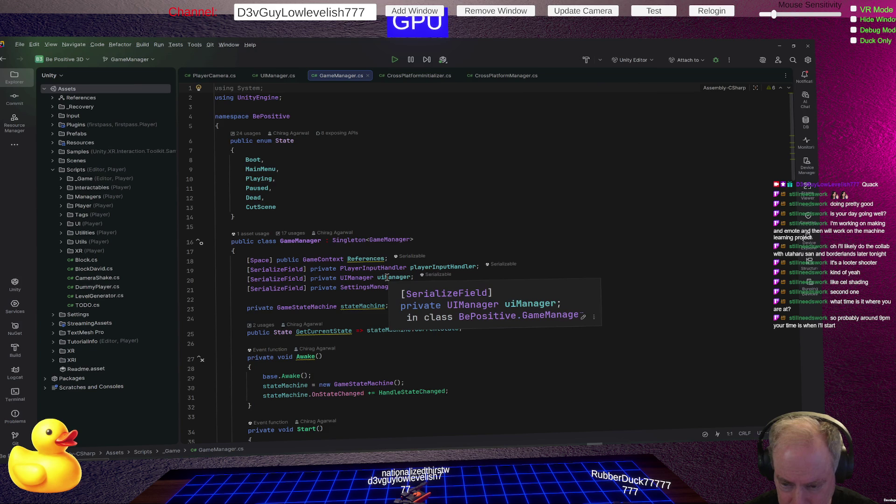
pyautogui.rightClick(363, 277)
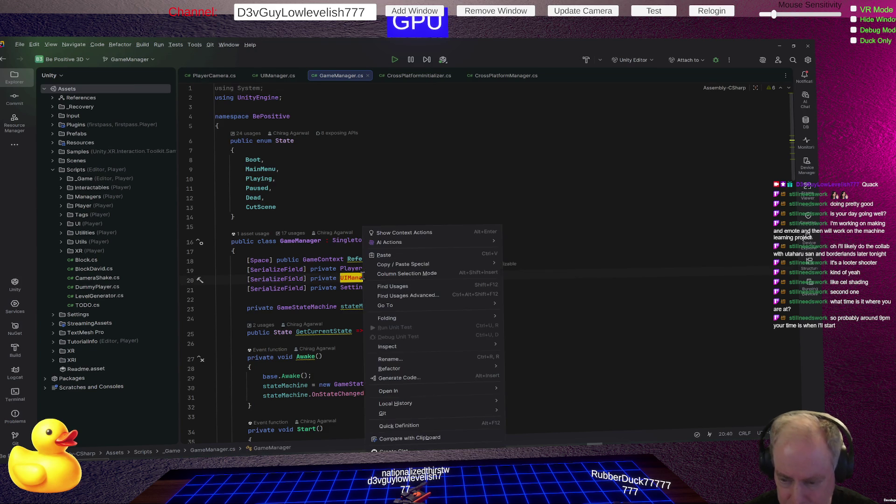
pyautogui.click(402, 285)
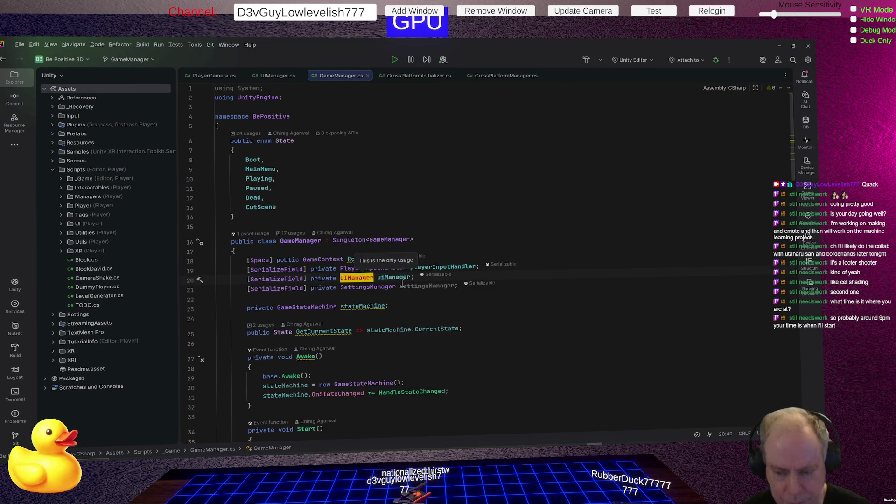
pyautogui.click(435, 306)
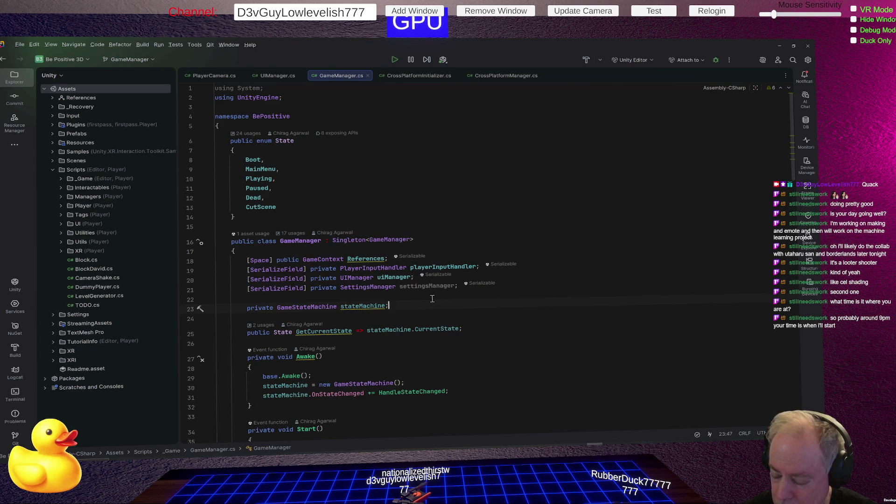
# Step: List all six usages of the uiManager field, enlarging the results panel to show them
pyautogui.rightClick(393, 279)
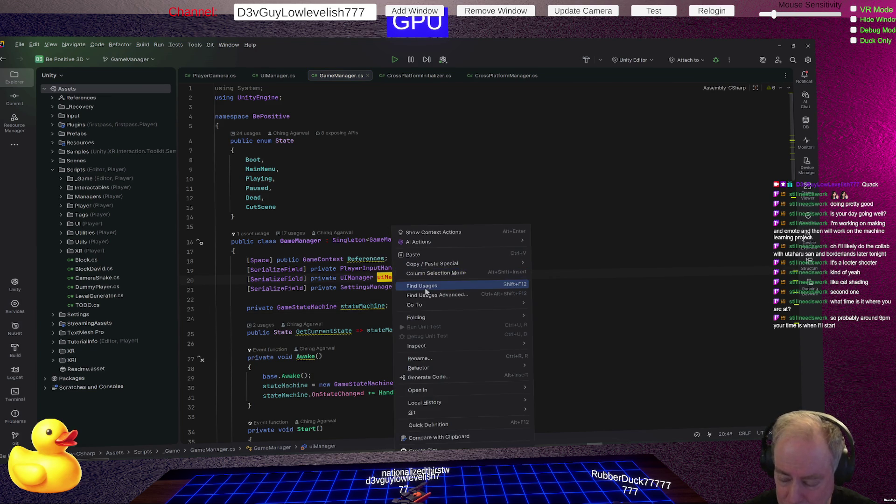
pyautogui.click(424, 286)
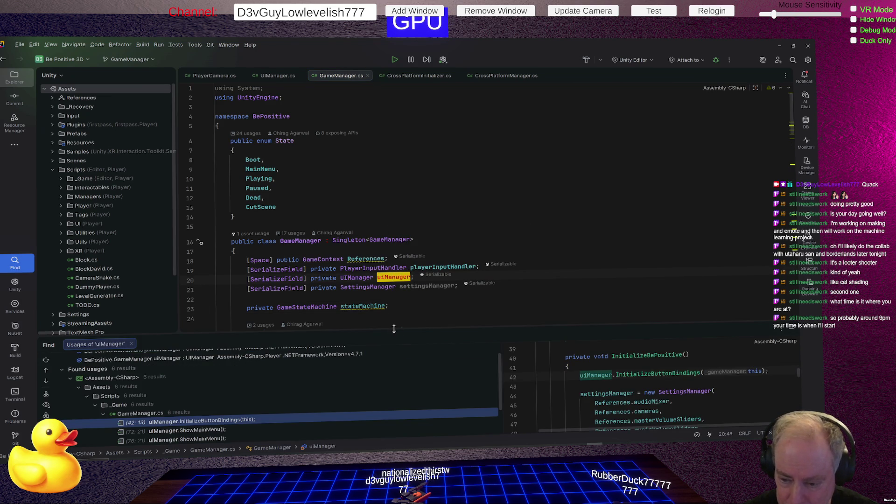
pyautogui.moveTo(395, 333)
pyautogui.mouseDown()
pyautogui.moveTo(438, 233)
pyautogui.moveTo(444, 243)
pyautogui.mouseUp()
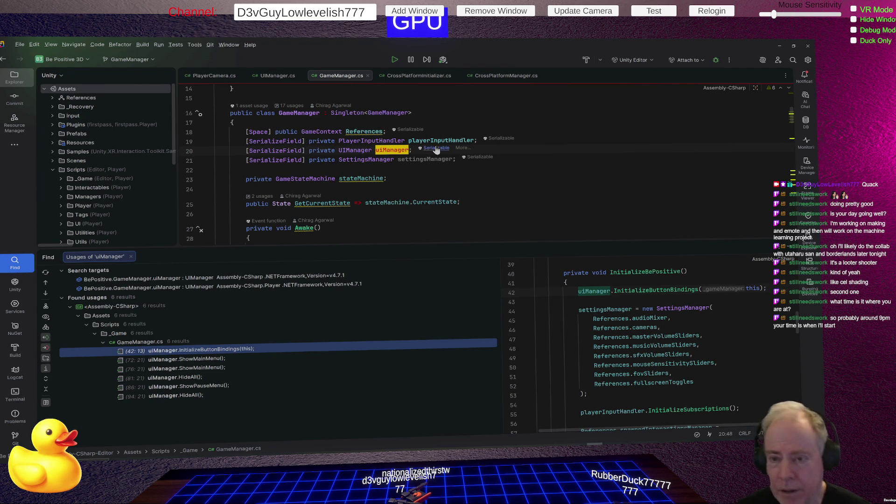
pyautogui.click(346, 113)
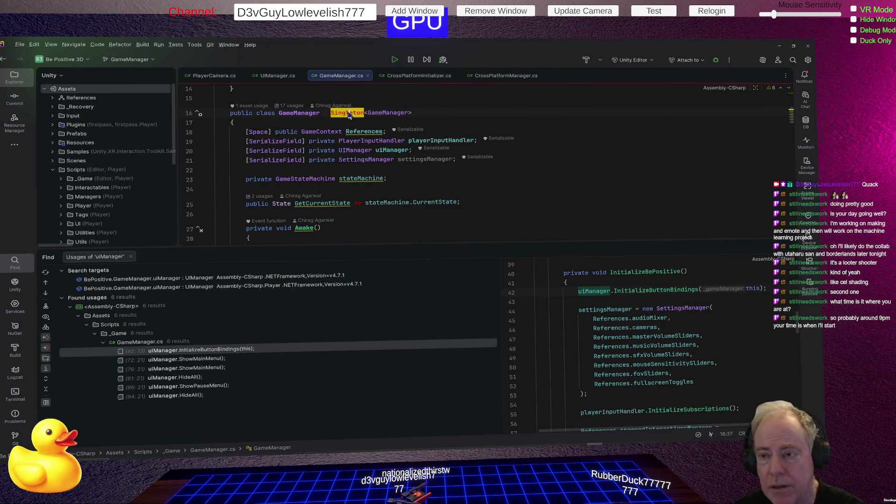
# Step: Open Singleton.cs from line 16 and select its 'abstract' keyword before returning to Unity
pyautogui.keyDown('ctrl'); pyautogui.click(347, 112); pyautogui.keyUp('ctrl')
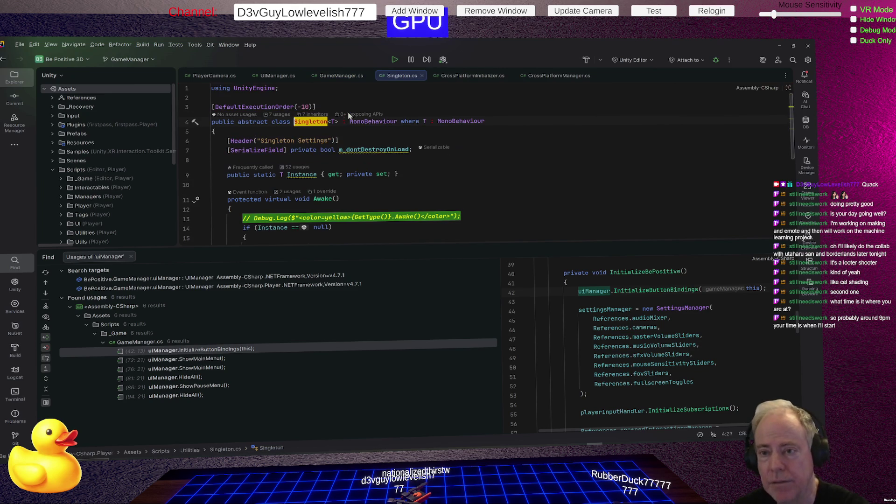
pyautogui.click(248, 123)
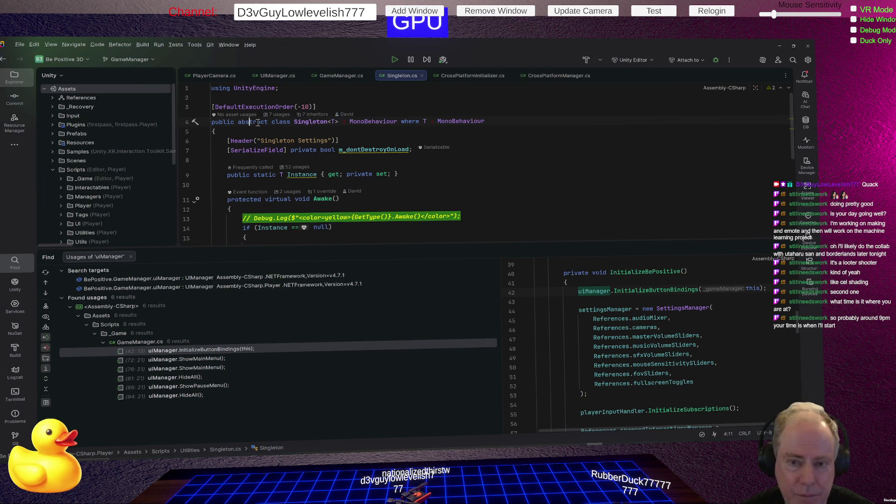
pyautogui.doubleClick(257, 122)
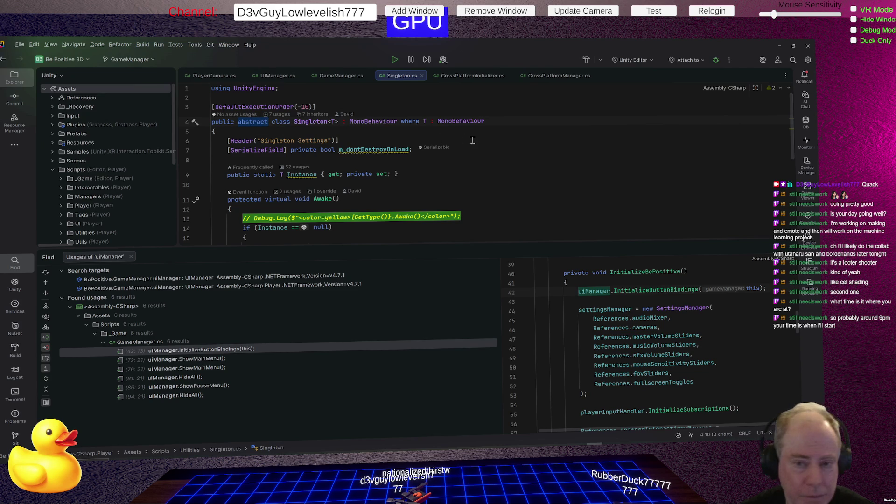
pyautogui.hotkey('alt', 'Tab')
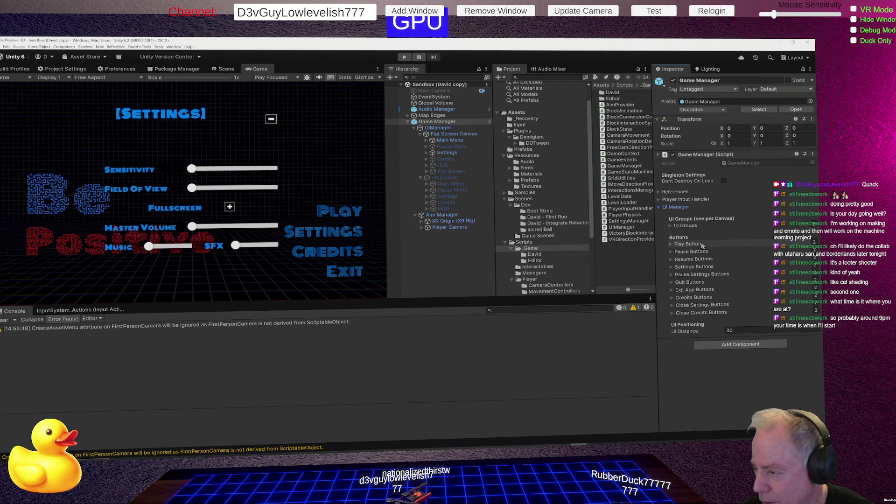
# Step: Collapse and re-expand the Game Manager (Script) component, fold Ui Manager, then return to Rider
pyautogui.click(735, 155)
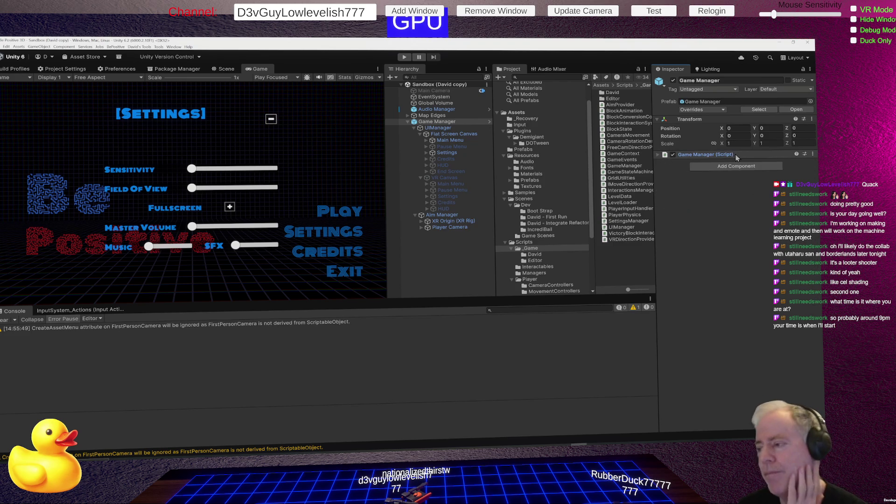
pyautogui.click(657, 155)
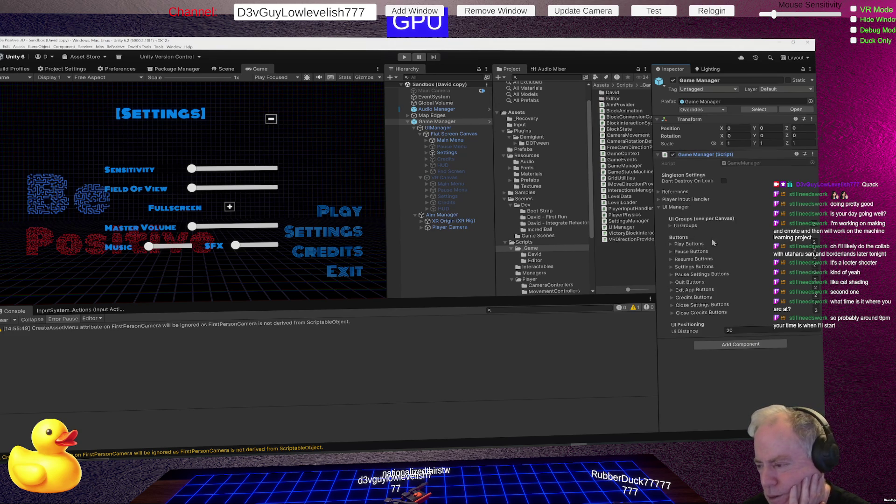
pyautogui.click(659, 209)
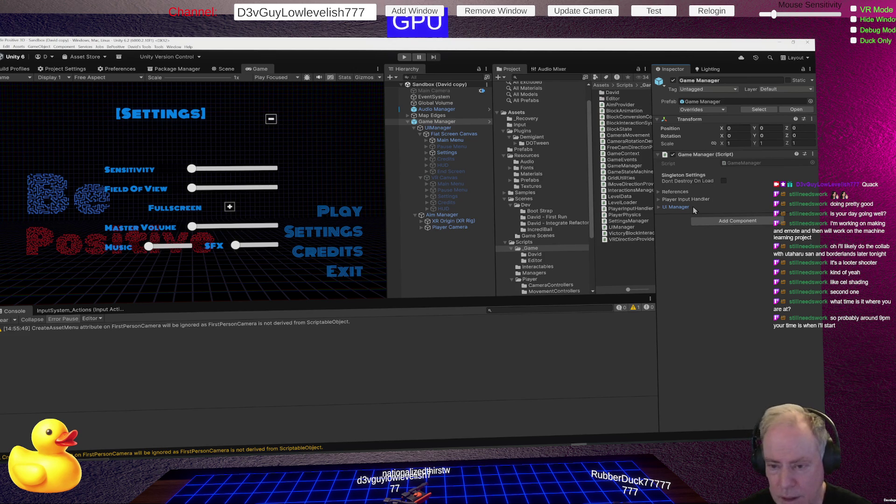
pyautogui.hotkey('alt', 'Tab')
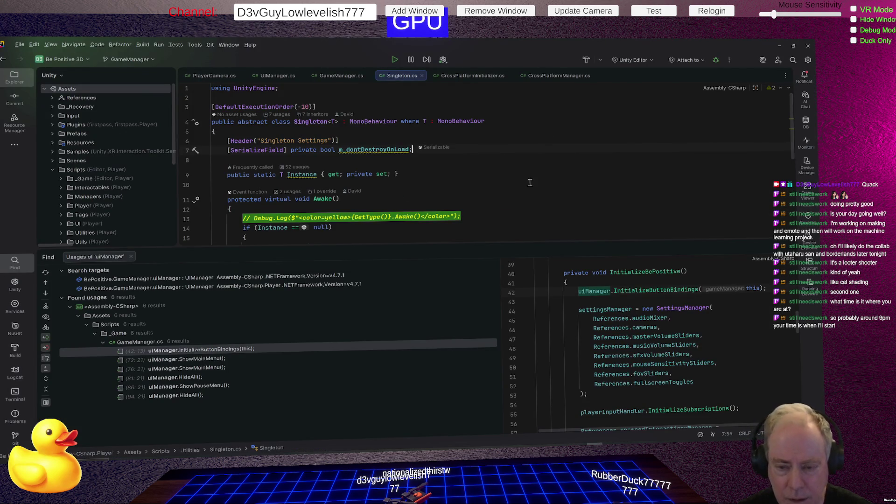
# Step: Shrink the Find results and show GameManager.cs again in place of Singleton.cs
pyautogui.moveTo(428, 250); pyautogui.dragTo(440, 322)
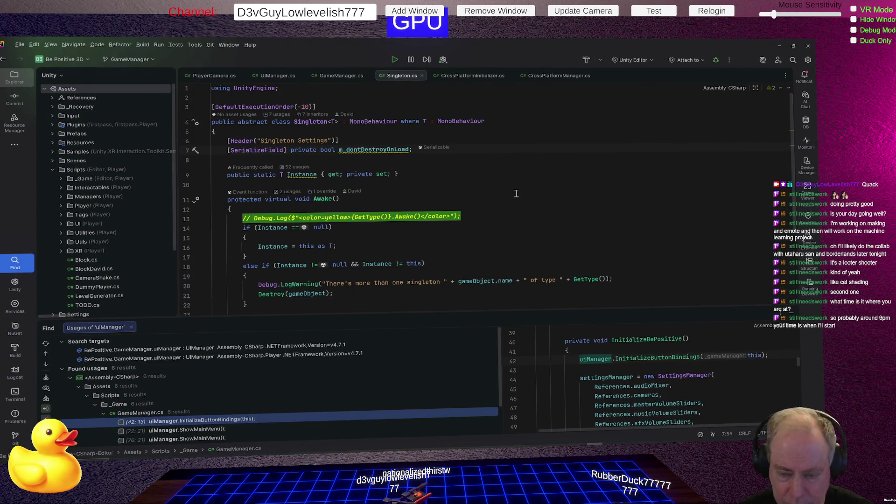
pyautogui.scroll(-2, 517, 194)
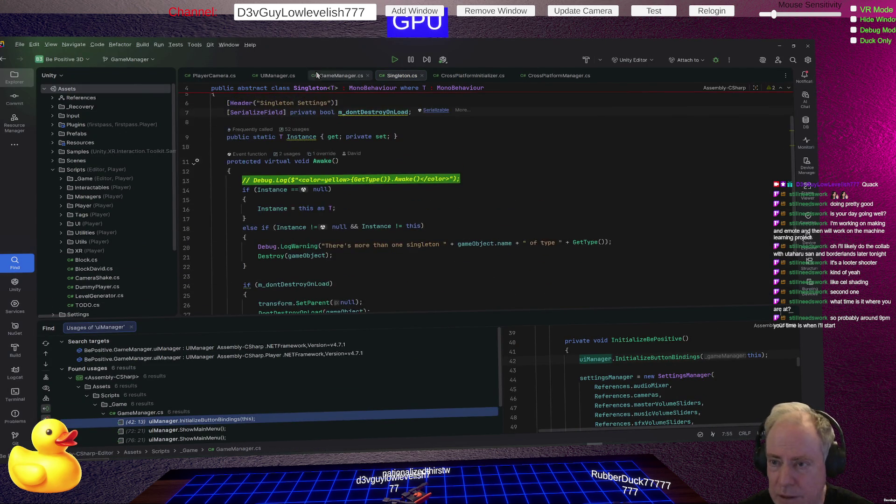
pyautogui.click(331, 79)
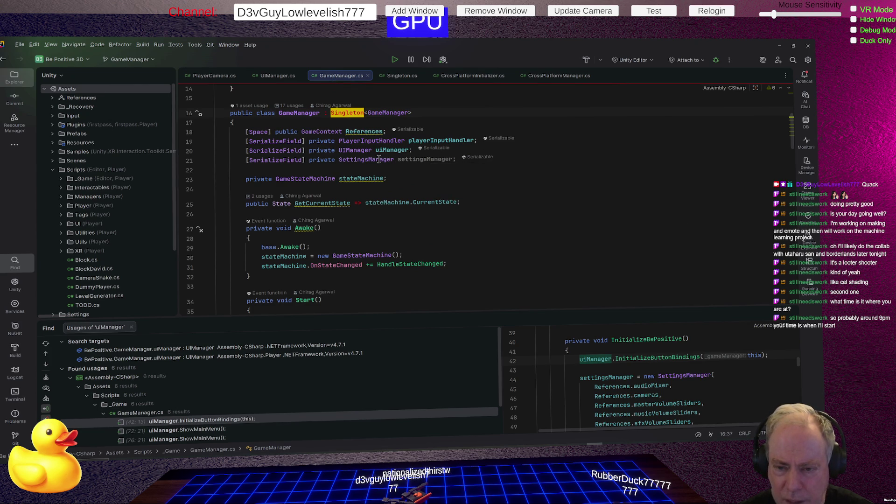
pyautogui.hotkey('alt', 'Tab')
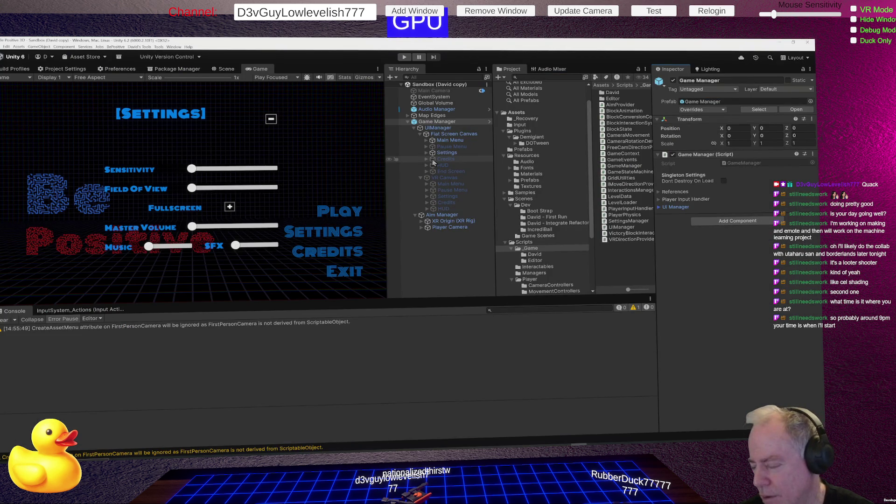
pyautogui.hotkey('alt', 'Tab')
pyautogui.click(430, 159)
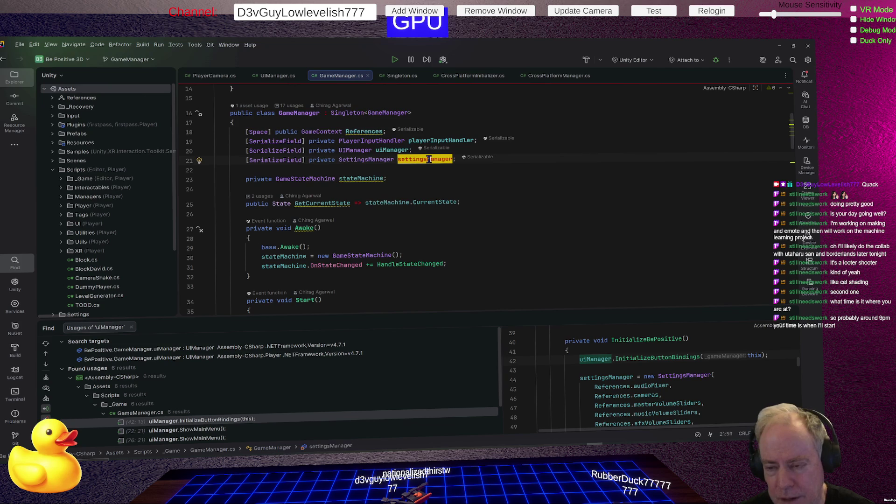
pyautogui.click(631, 141)
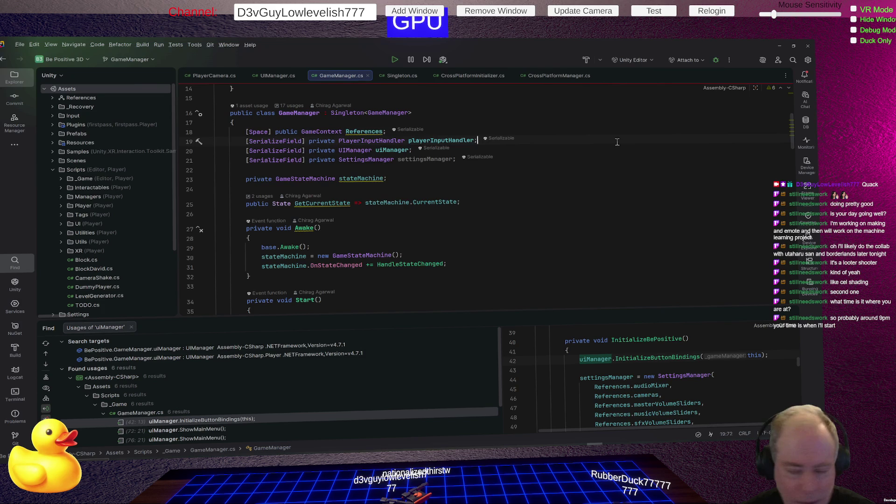
# Step: Add a serialized int Test field on new line 22 and let Unity recompile
pyautogui.click(551, 160)
pyautogui.press('Return')
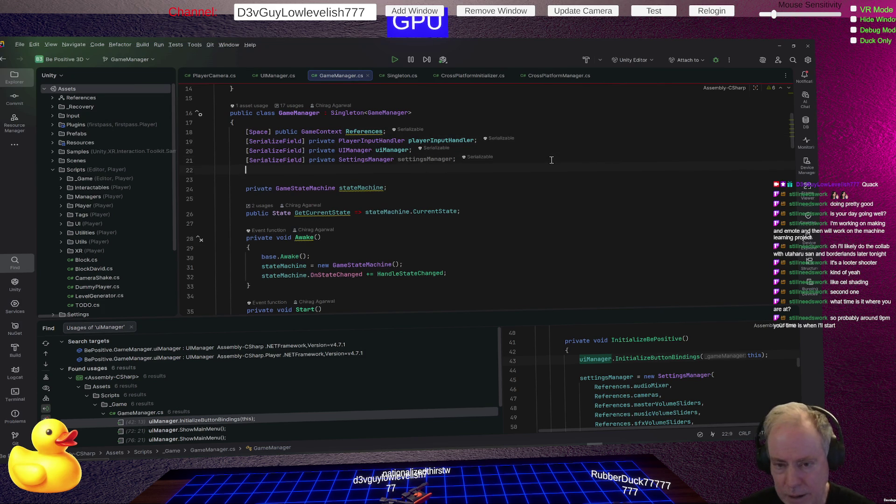
pyautogui.write('[Serial')
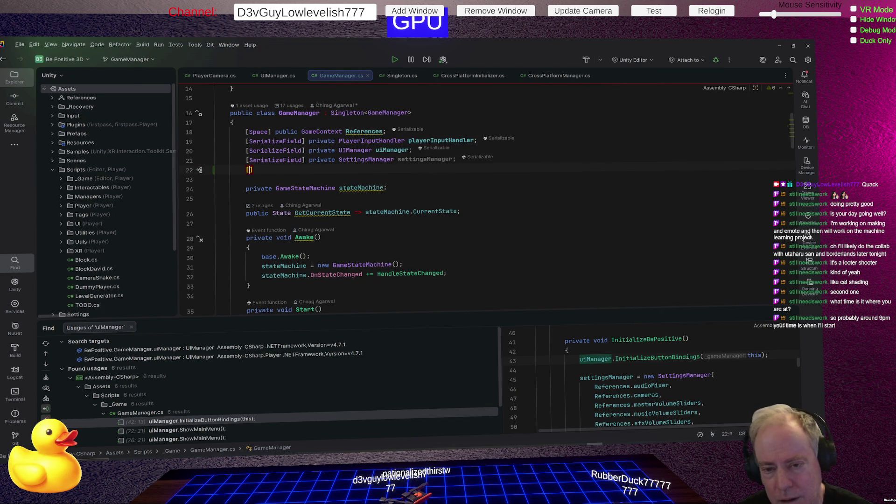
pyautogui.press('Return')
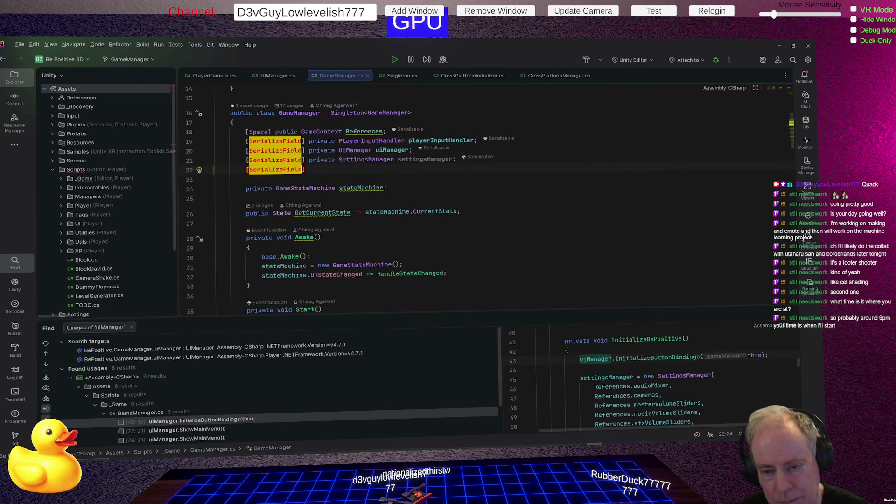
pyautogui.write('] int Test')
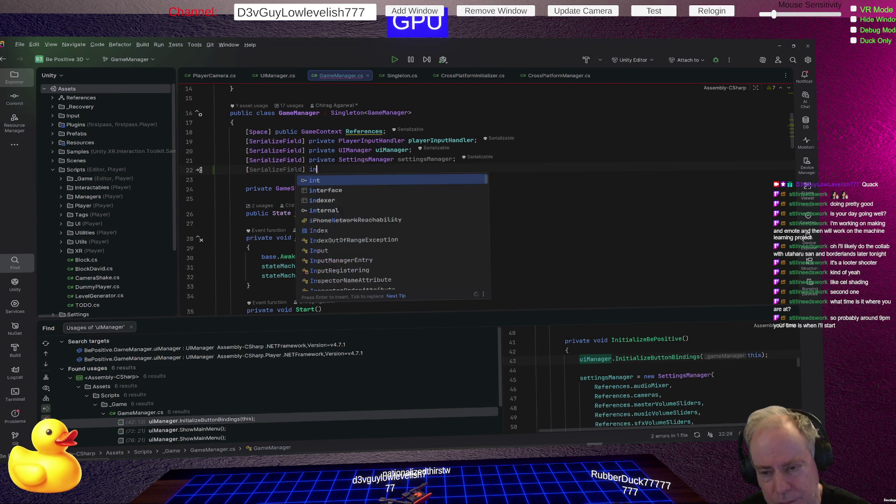
pyautogui.write(';')
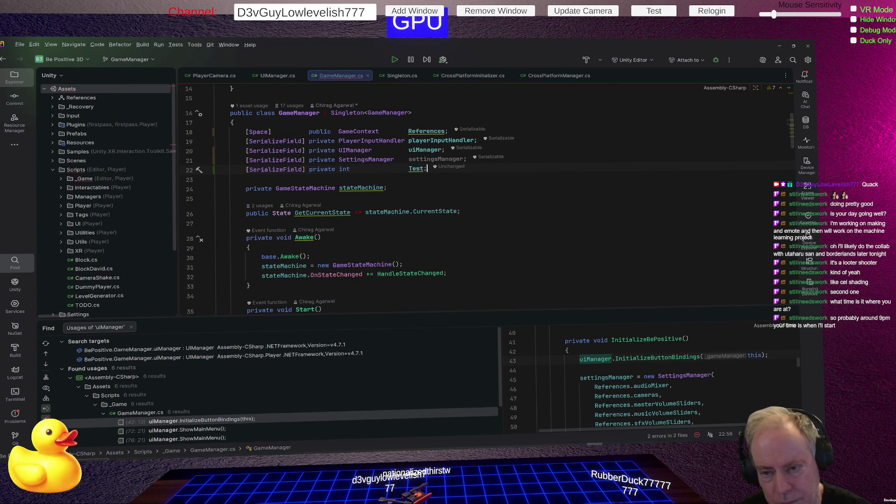
pyautogui.hotkey('alt', 'Tab')
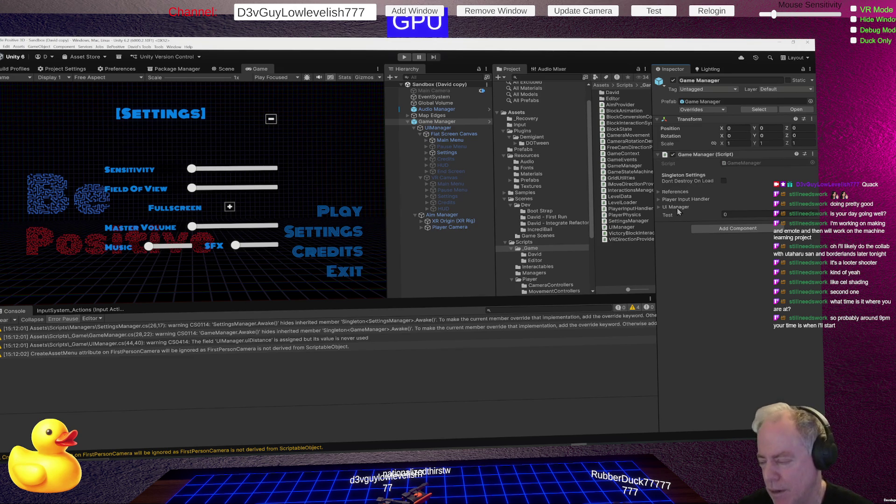
# Step: Expand Ui Manager alongside the new Test field, then return to GameManager.cs in Rider
pyautogui.click(677, 207)
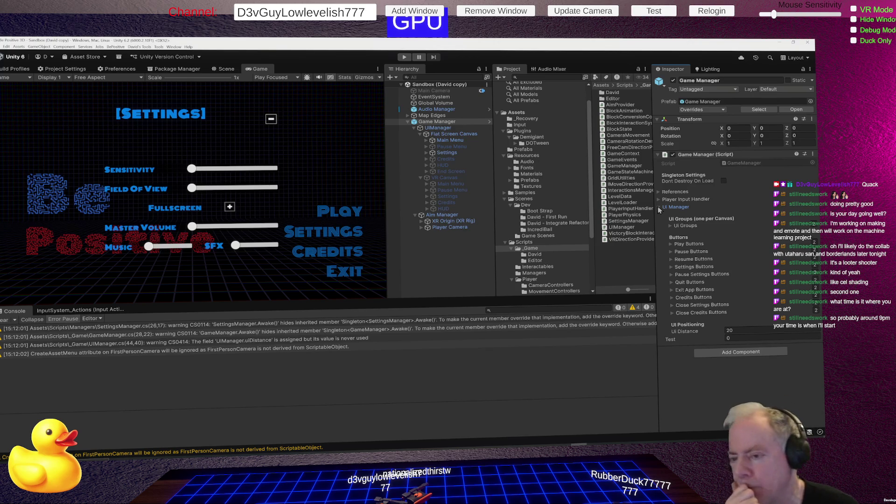
pyautogui.hotkey('alt', 'Tab')
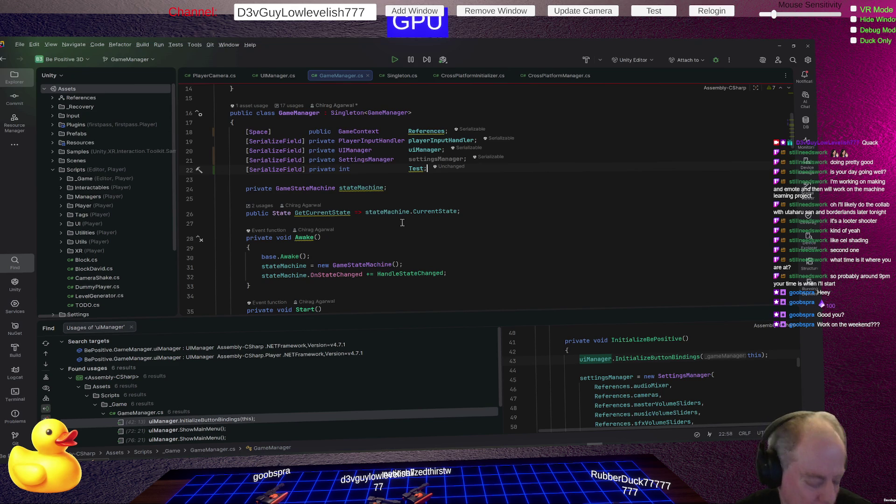
# Step: Return to Unity, where Game Manager shows UI Distance 20 and Test at 0
pyautogui.hotkey('alt', 'Tab')
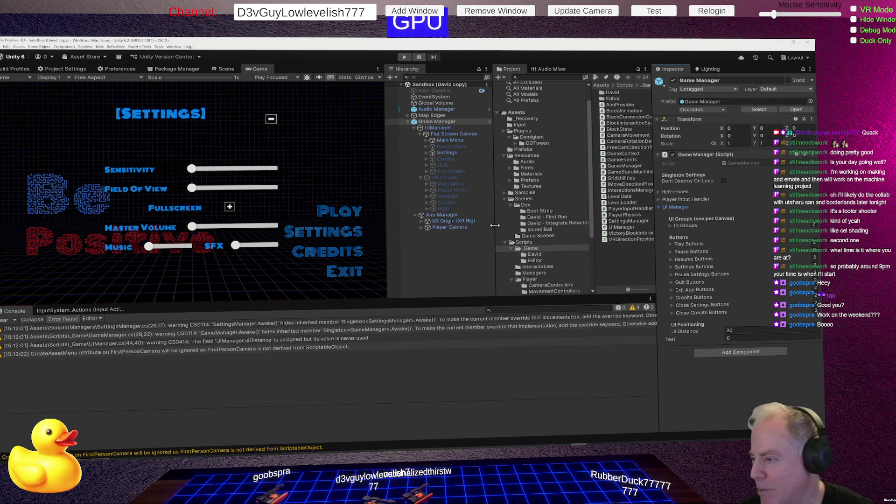
# Step: Collapse and re-expand the Game Manager (Script) component, then switch away to the GameManager code in Rider
pyautogui.click(710, 154)
pyautogui.click(710, 155)
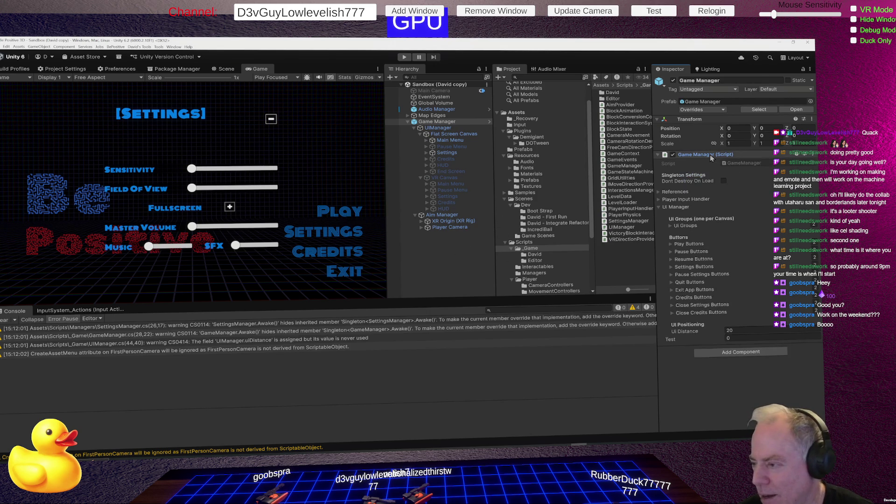
pyautogui.hotkey('alt', 'Tab')
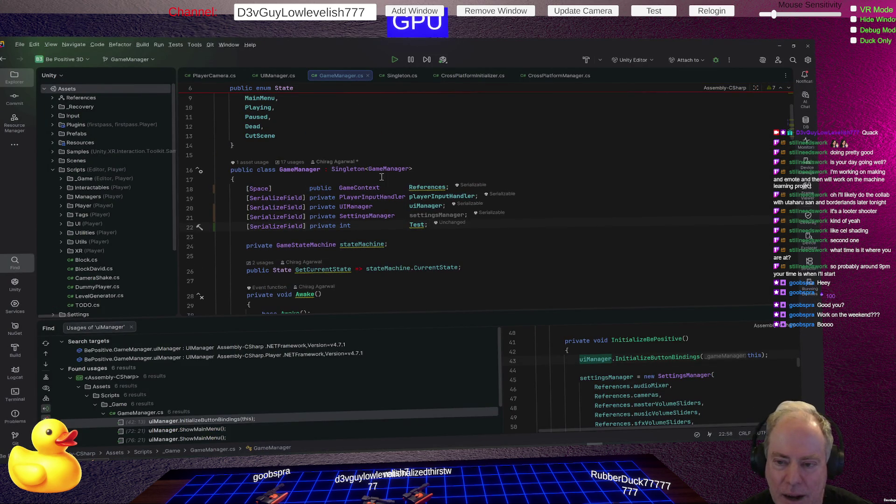
pyautogui.moveTo(348, 171)
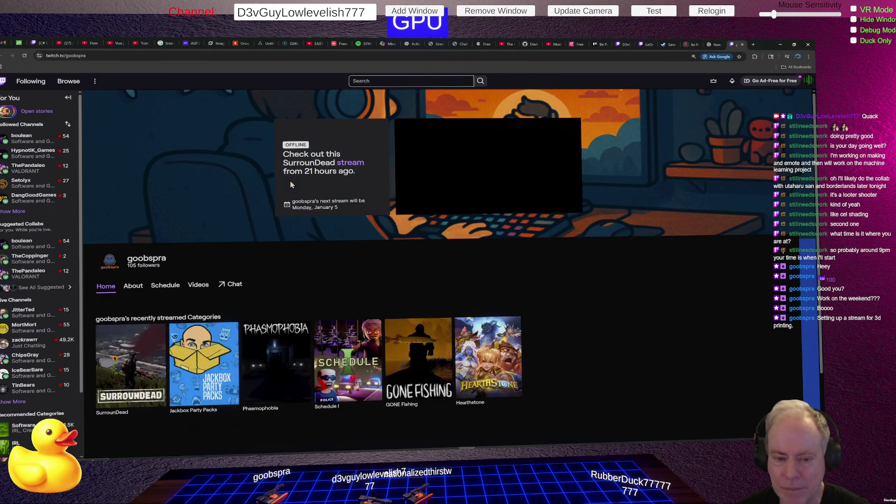
pyautogui.scroll(2, 485, 248)
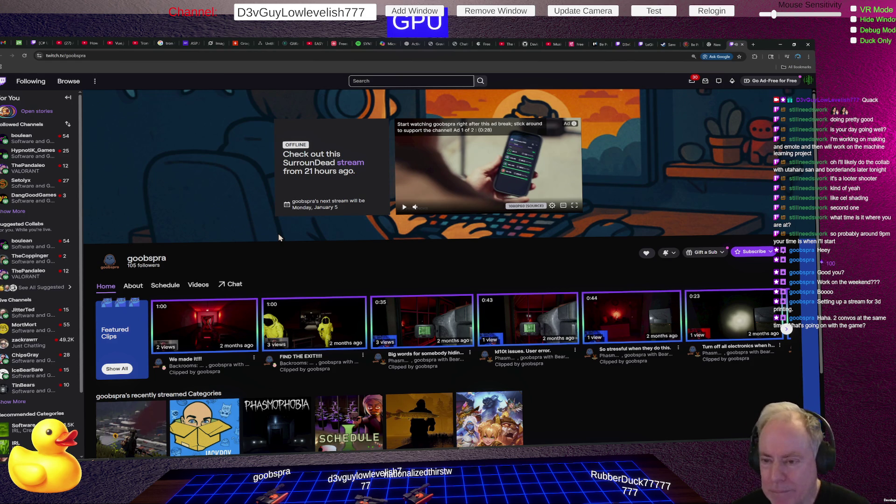
pyautogui.hotkey('alt', 'Tab')
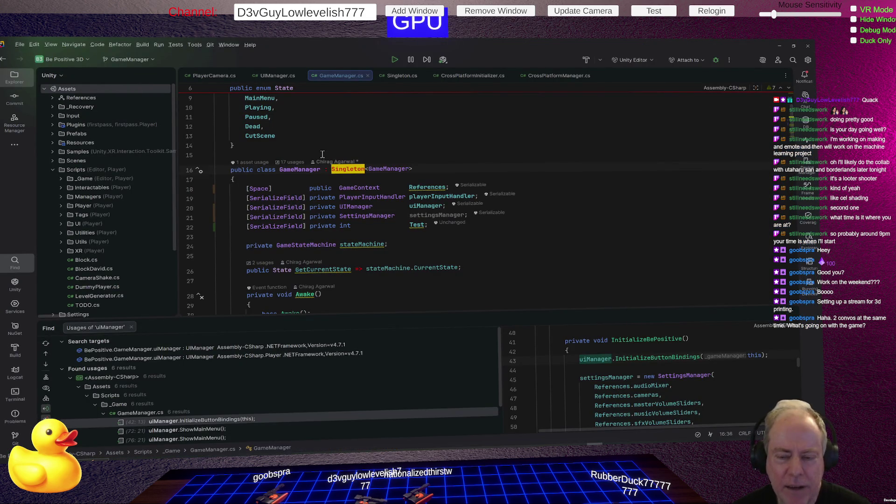
pyautogui.click(307, 169)
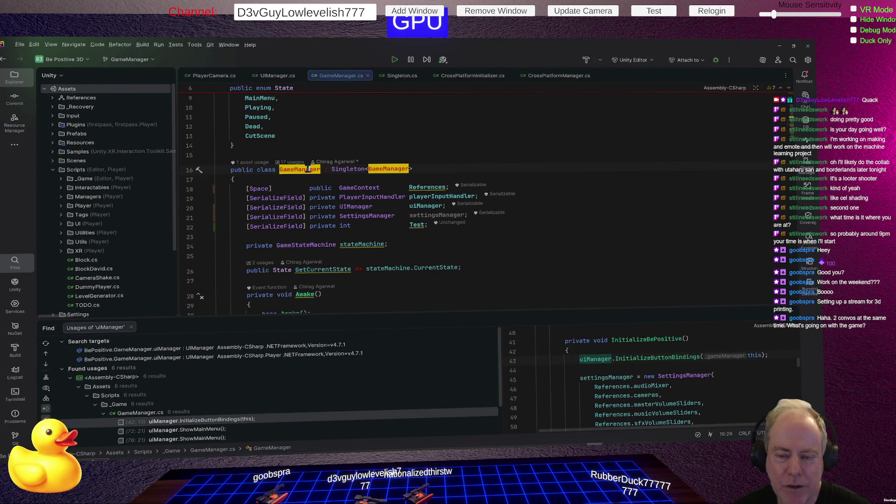
pyautogui.click(353, 169)
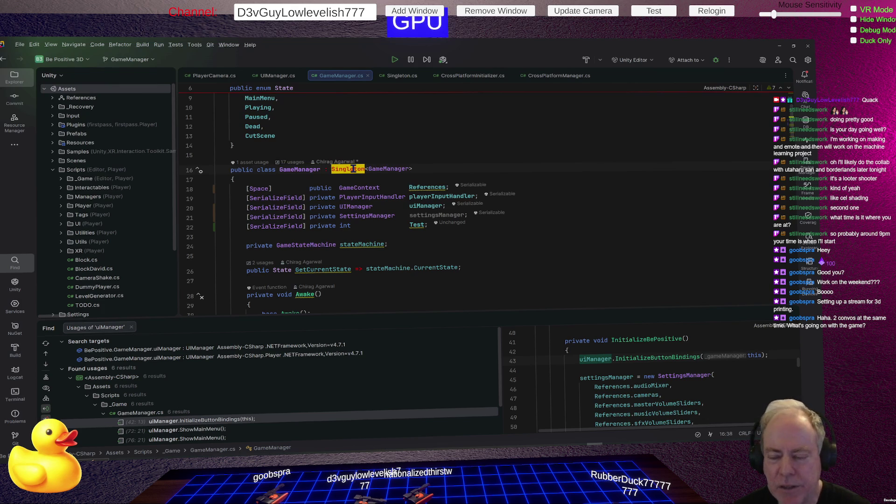
pyautogui.click(383, 169)
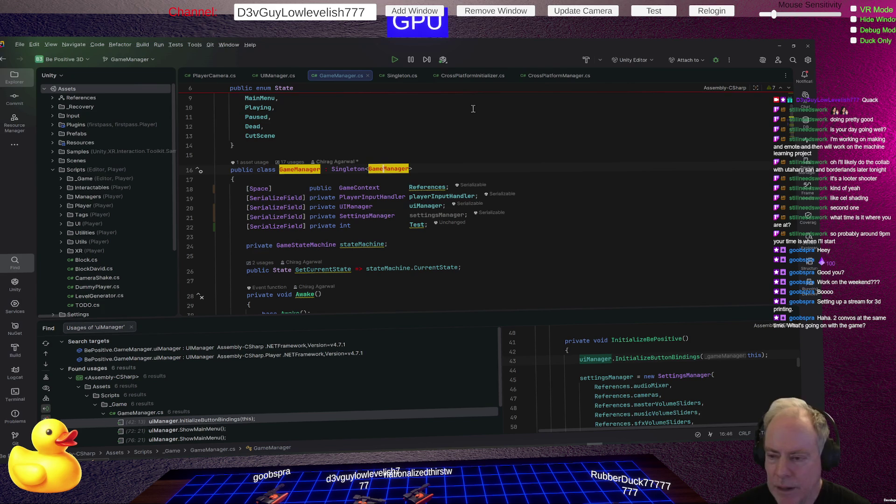
pyautogui.hotkey('alt', 'Tab')
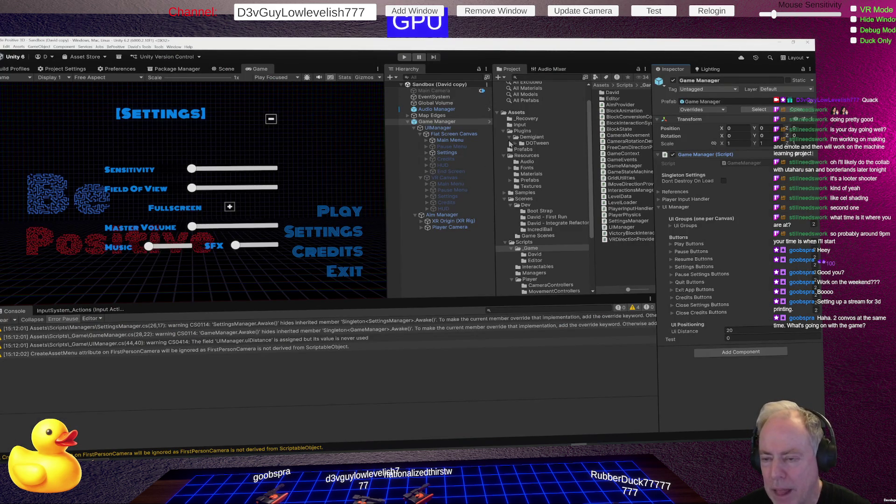
pyautogui.click(443, 122)
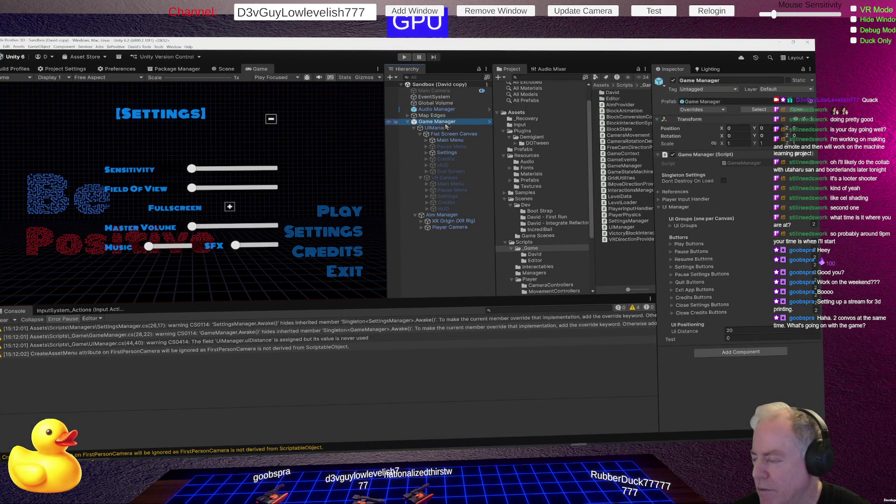
pyautogui.click(701, 155)
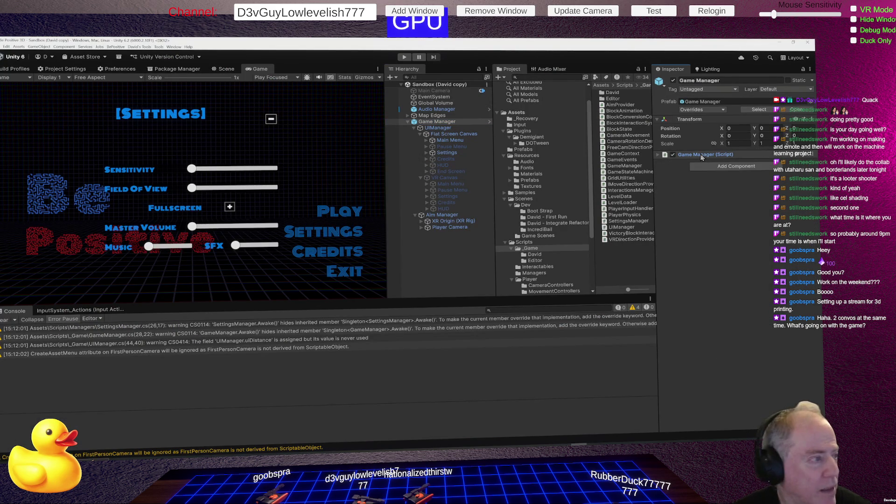
pyautogui.click(701, 155)
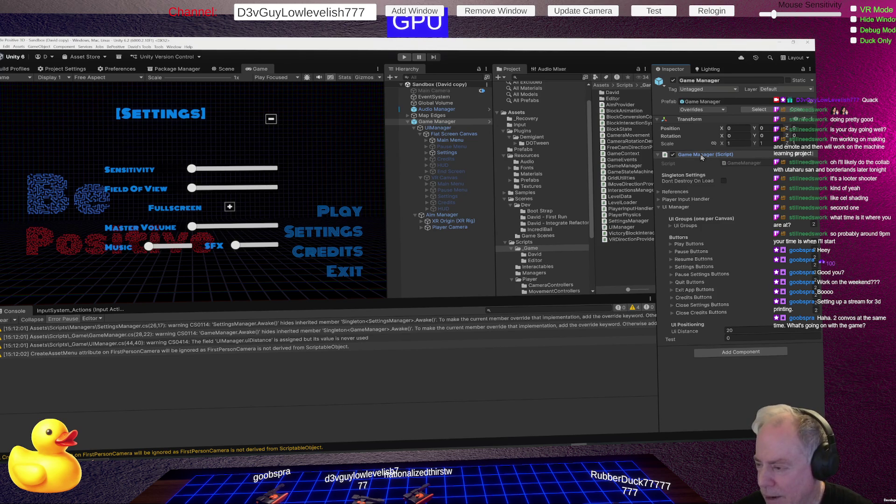
pyautogui.doubleClick(701, 157)
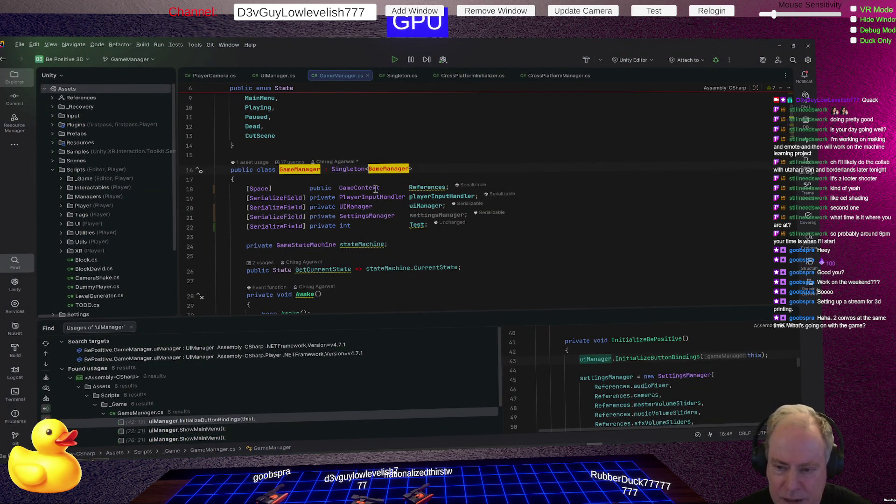
pyautogui.click(276, 198)
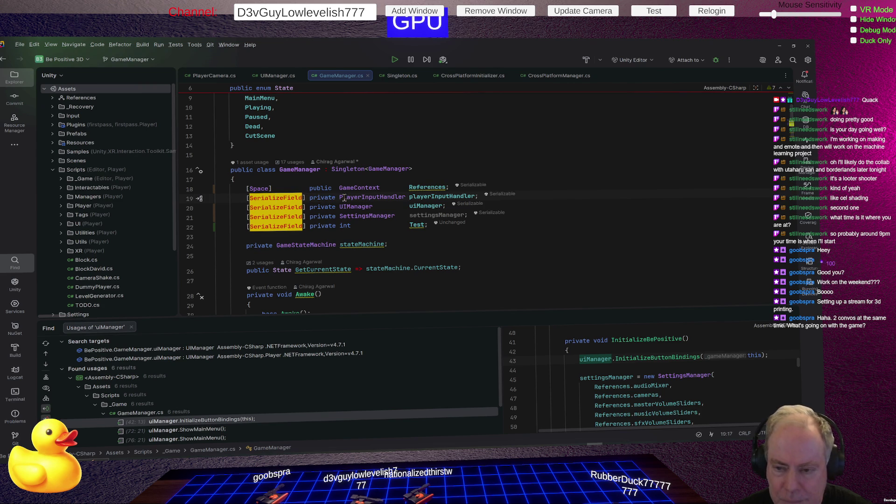
pyautogui.click(368, 198)
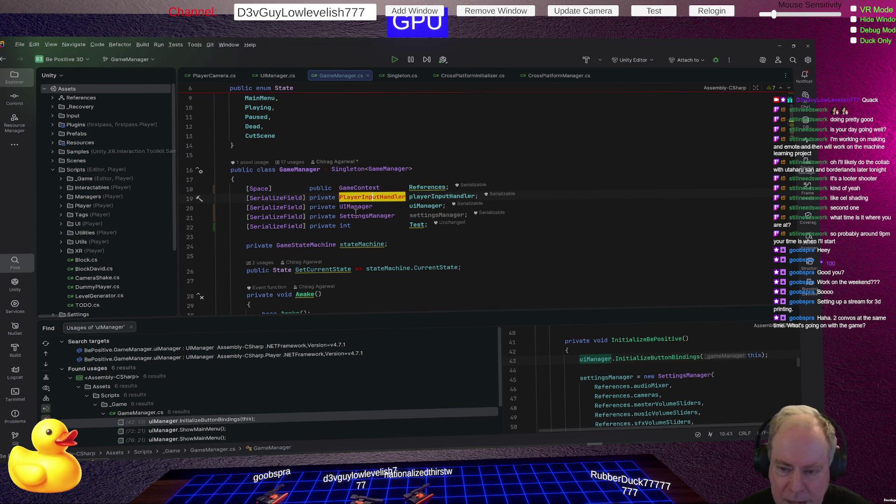
pyautogui.click(285, 208)
pyautogui.click(363, 207)
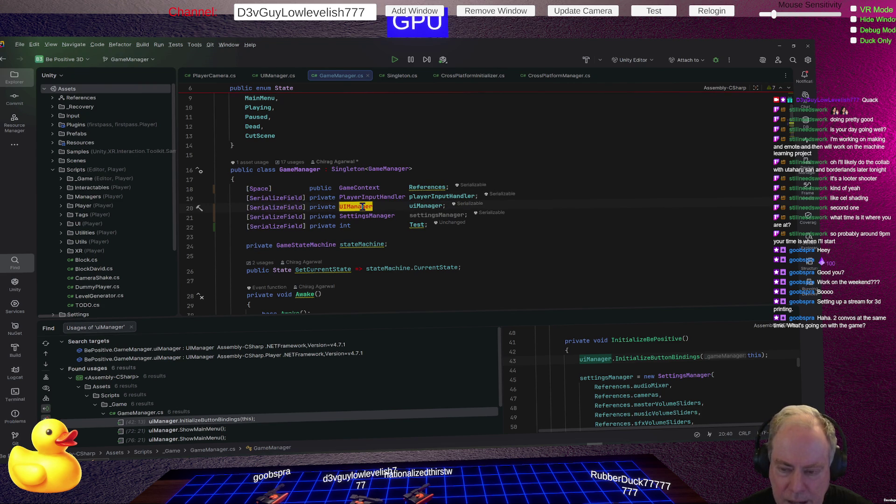
pyautogui.click(363, 217)
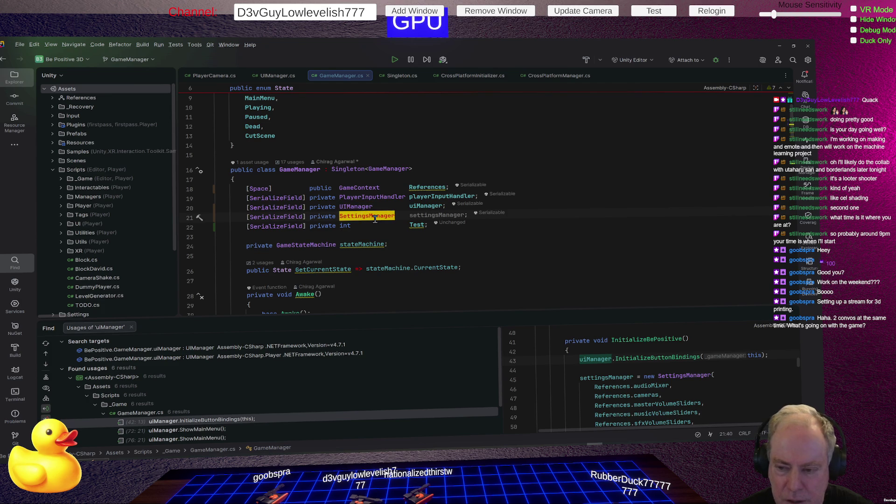
pyautogui.click(264, 188)
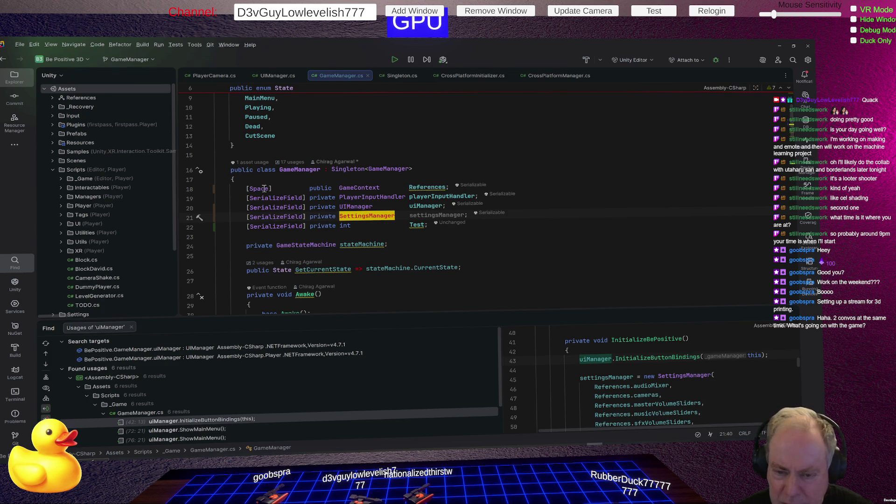